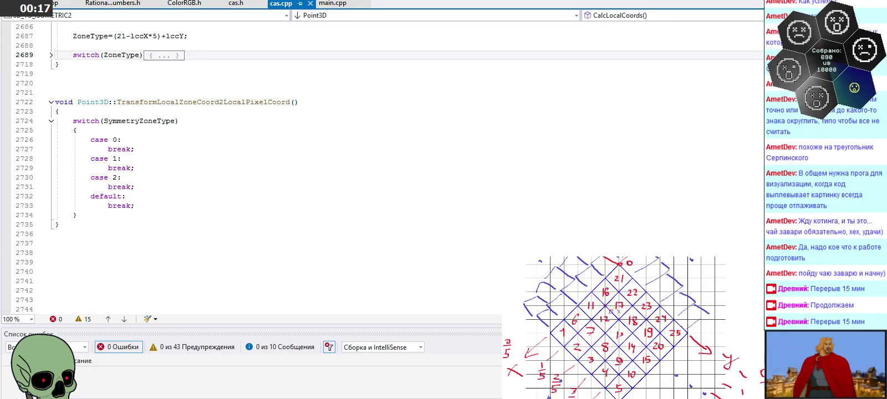
Switch from the Visual Studio Point3D code to the KOMPAS-3D triangle-fractal drawing.
key(alt+Tab)
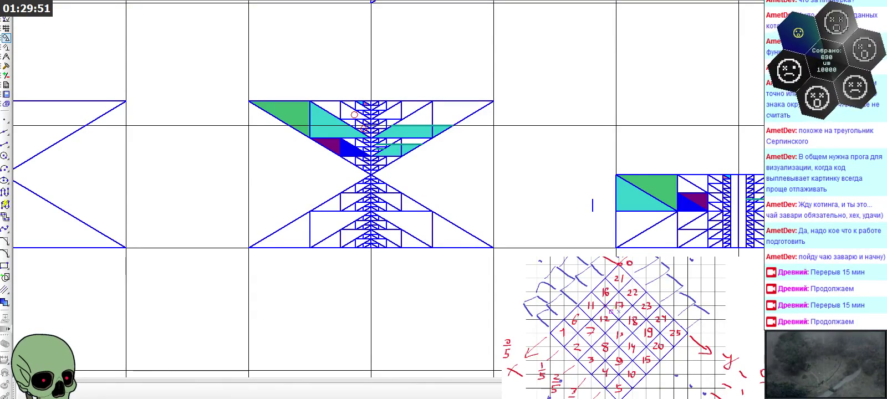
Zoom out and back in to frame the diamond fractal and the empty grid above it.
scroll(469, 155, down, 5)
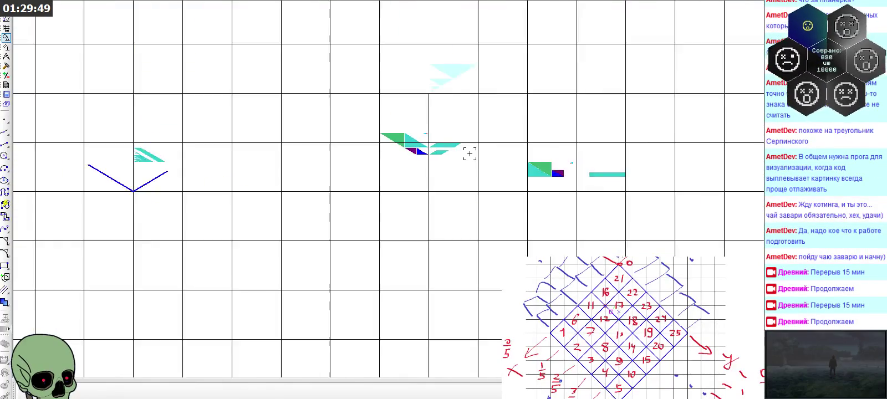
scroll(470, 154, down, 1)
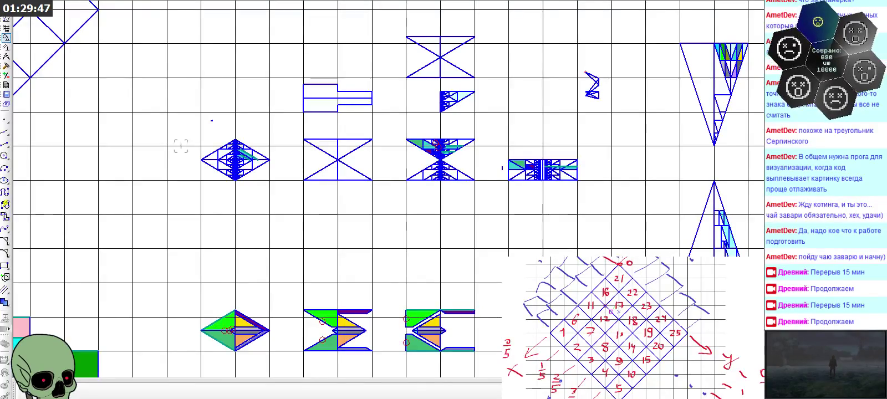
scroll(164, 139, up, 3)
scroll(194, 148, up, 2)
scroll(212, 144, down, 3)
scroll(390, 193, up, 1)
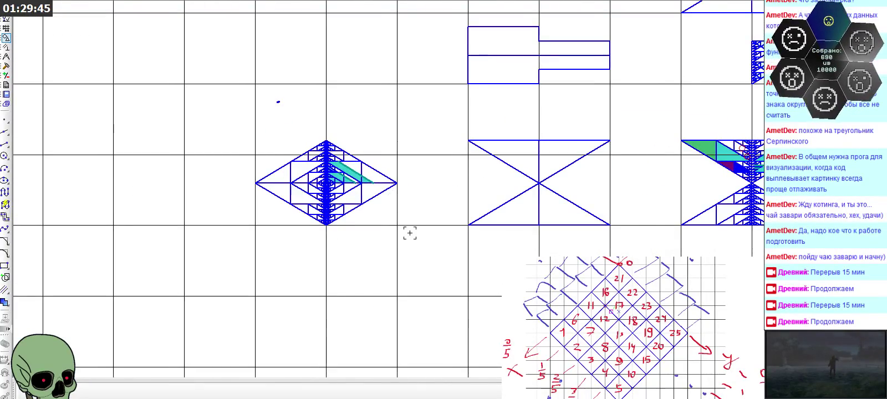
scroll(410, 234, down, 2)
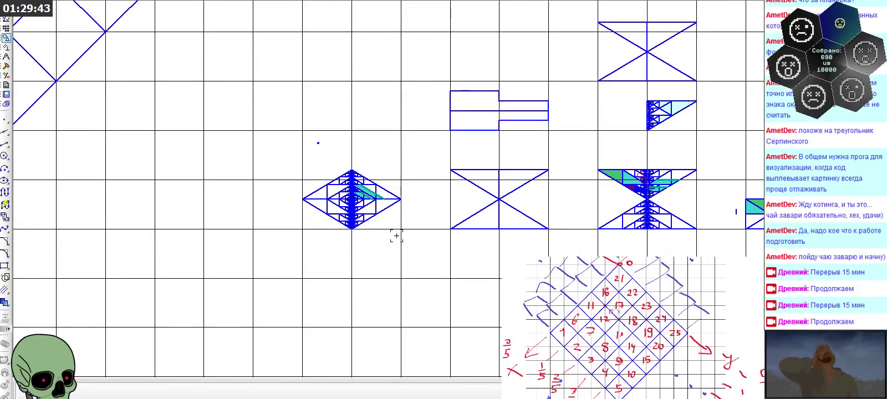
scroll(308, 122, down, 1)
scroll(306, 126, up, 4)
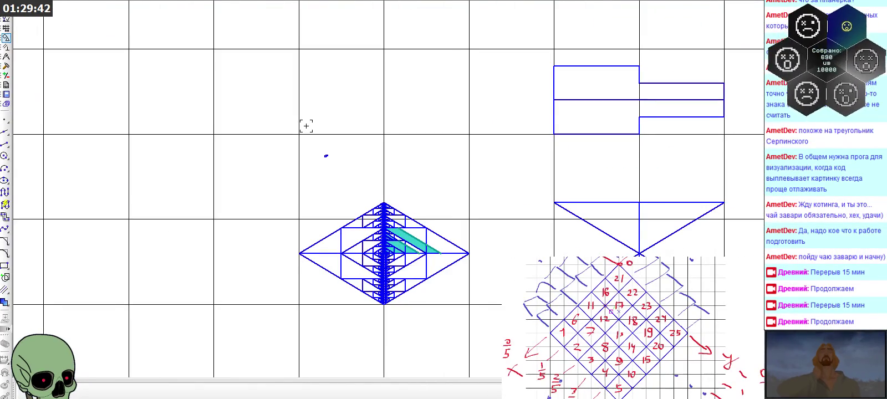
click(10, 146)
scroll(291, 182, down, 2)
Draw the four edges of a square above the diamond fractal.
scroll(297, 142, down, 1)
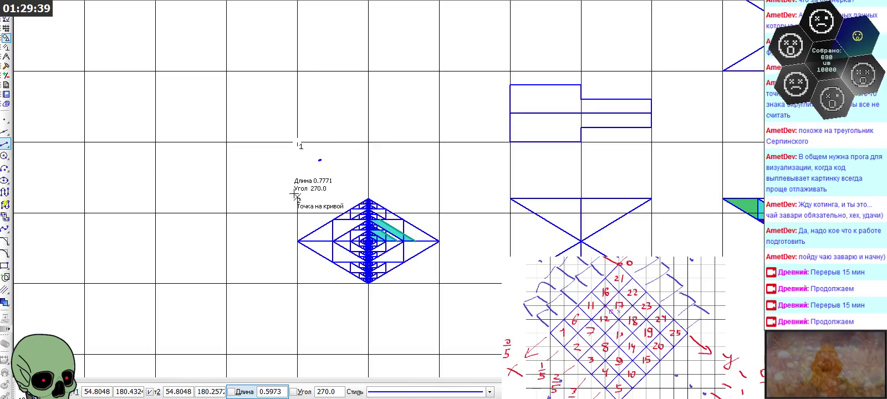
click(298, 64)
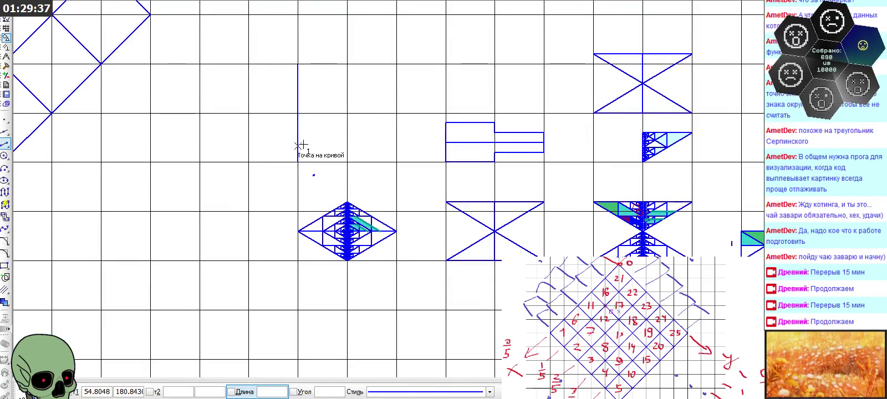
click(397, 162)
click(396, 64)
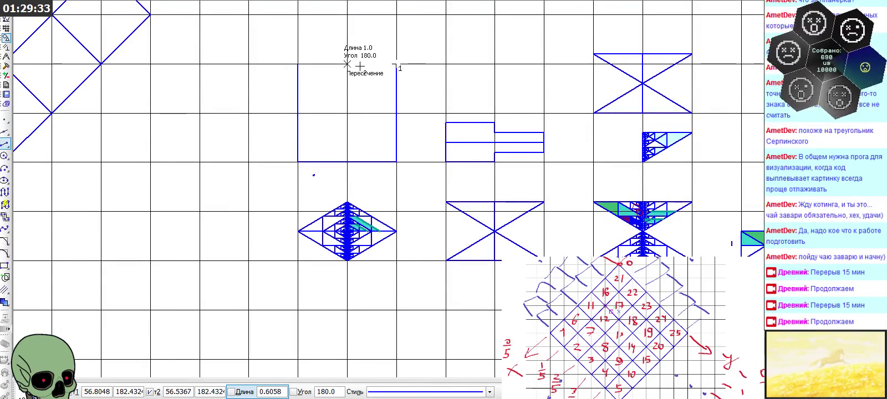
click(298, 63)
Add a short line at the top-left corner and extend the bottom edge rightward.
scroll(293, 57, up, 1)
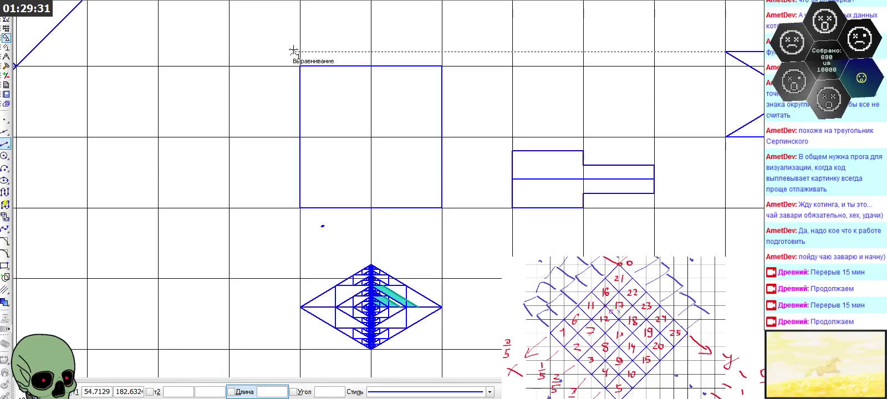
click(300, 44)
click(300, 66)
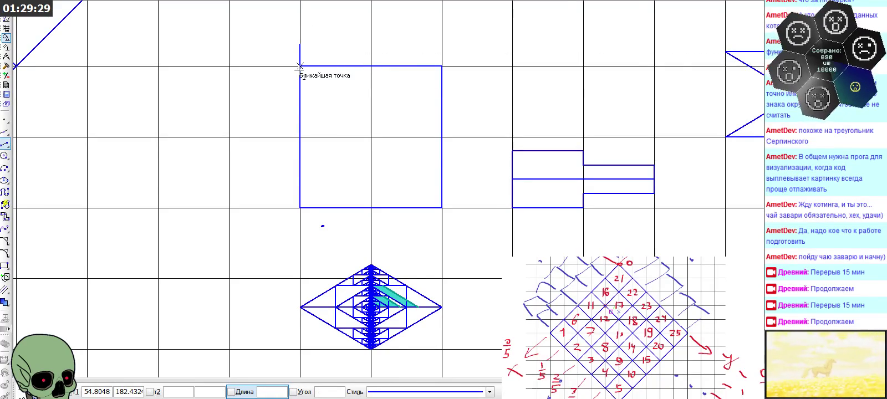
click(442, 208)
click(474, 208)
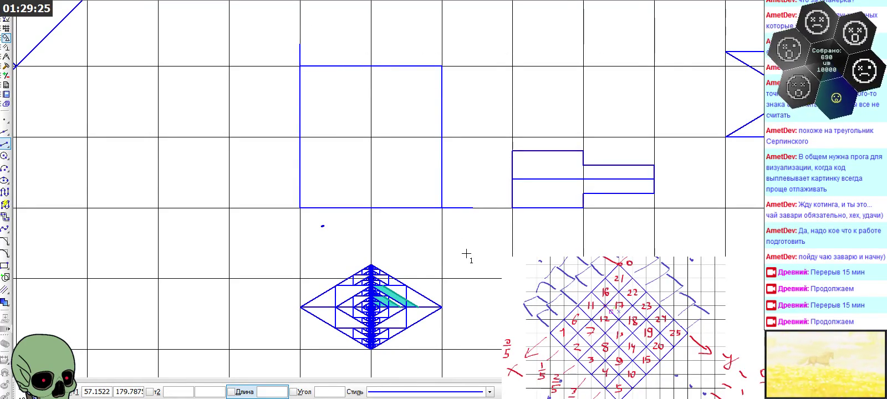
Draw both corner-to-corner diagonals across the square.
scroll(467, 254, down, 1)
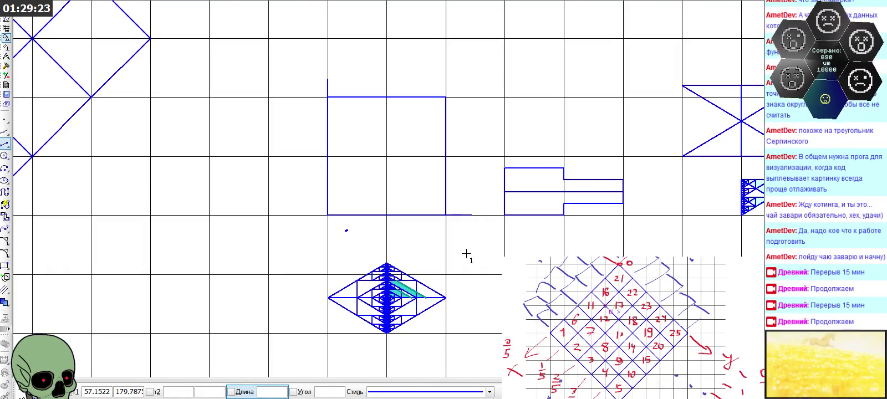
click(328, 215)
click(446, 97)
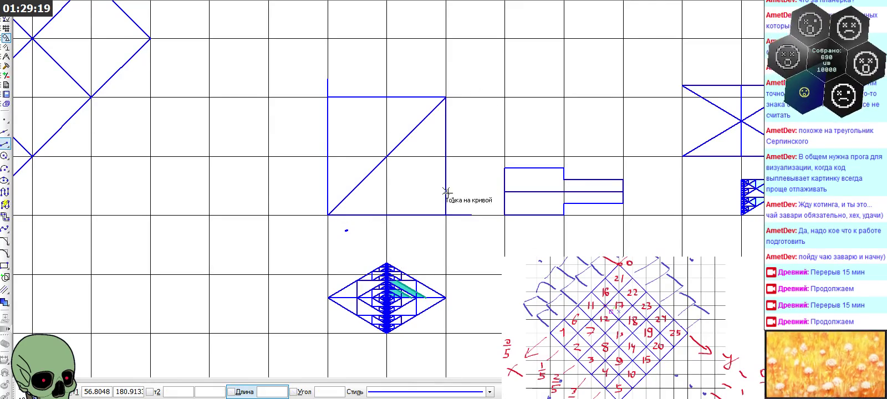
click(446, 215)
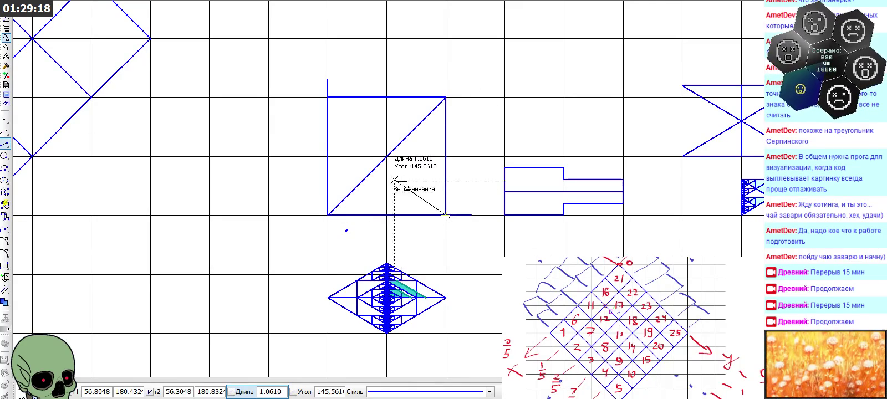
click(332, 98)
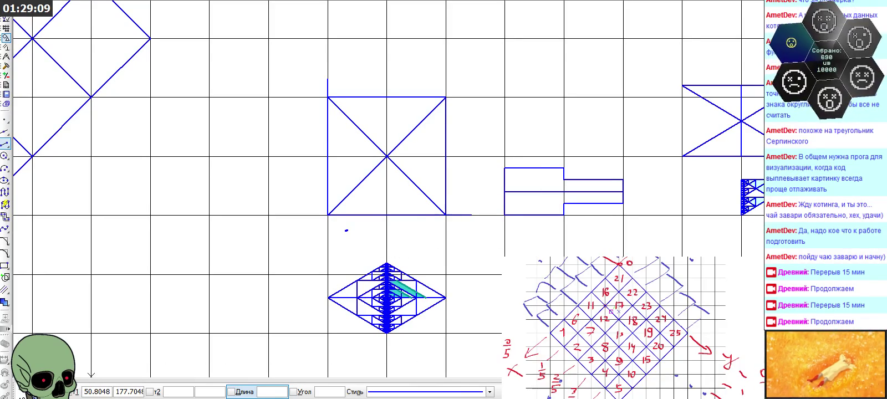
Move the square with its diagonals above the other diamond fractal near the right grid.
key(Escape)
drag(380, 134, 482, 224)
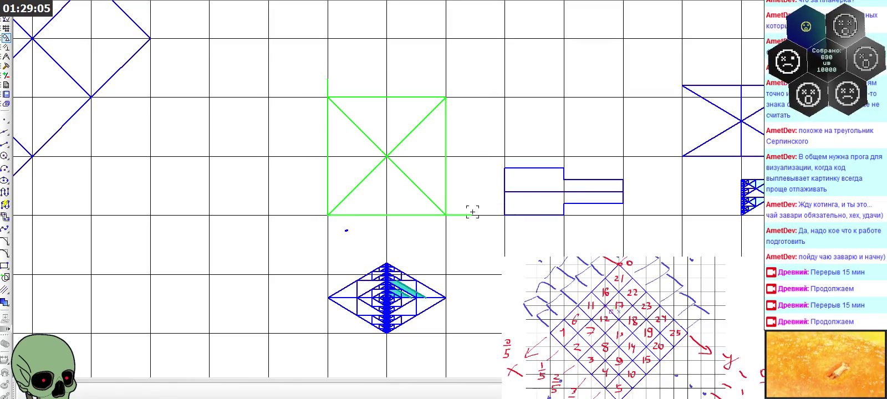
key(Delete)
scroll(317, 204, down, 3)
scroll(287, 143, down, 2)
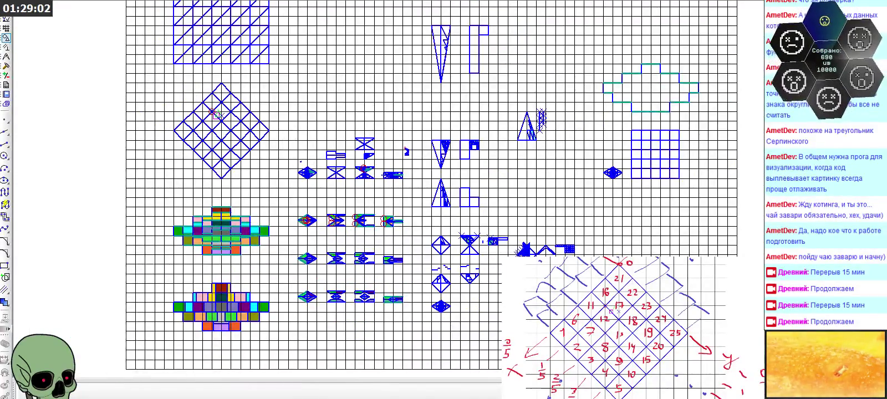
scroll(648, 95, up, 2)
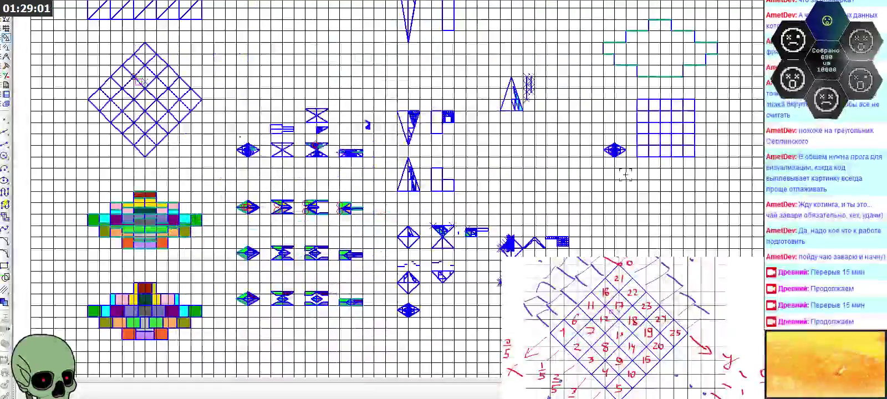
scroll(648, 95, up, 2)
scroll(648, 95, up, 2)
key(ctrl+v)
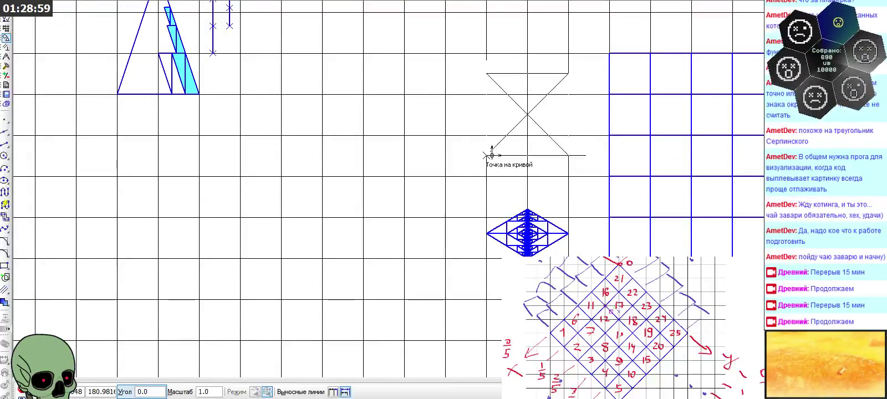
click(486, 176)
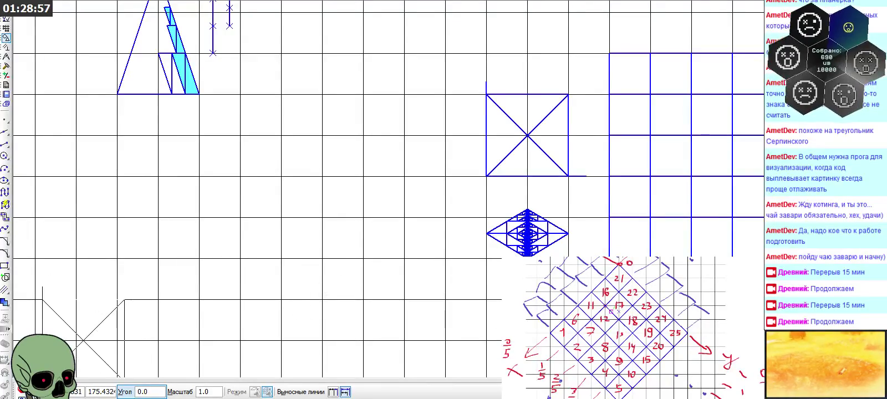
key(Escape)
Window-select the whole diamond fractal.
scroll(512, 288, up, 1)
scroll(512, 288, up, 1)
drag(426, 106, 660, 247)
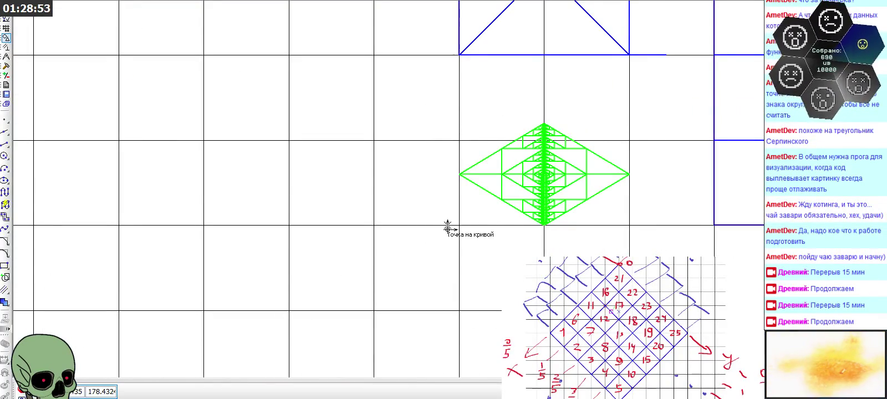
scroll(462, 127, down, 1)
scroll(460, 126, down, 1)
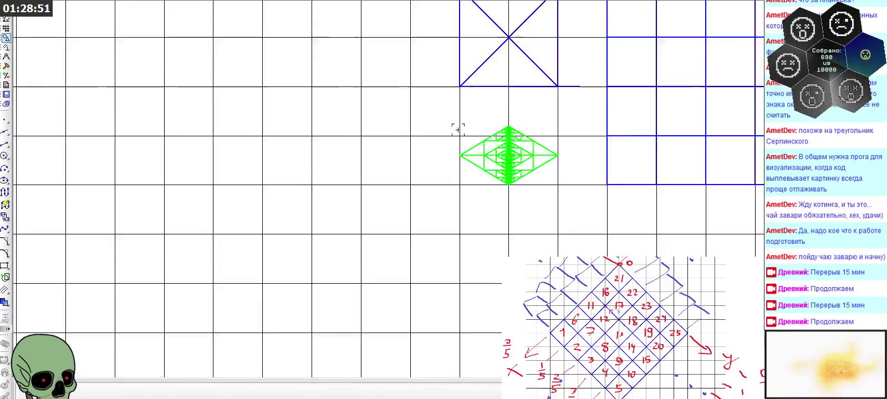
Paste a copy of the diamond fractal below the original and select the copy.
scroll(481, 204, down, 1)
scroll(473, 302, up, 1)
scroll(473, 302, up, 1)
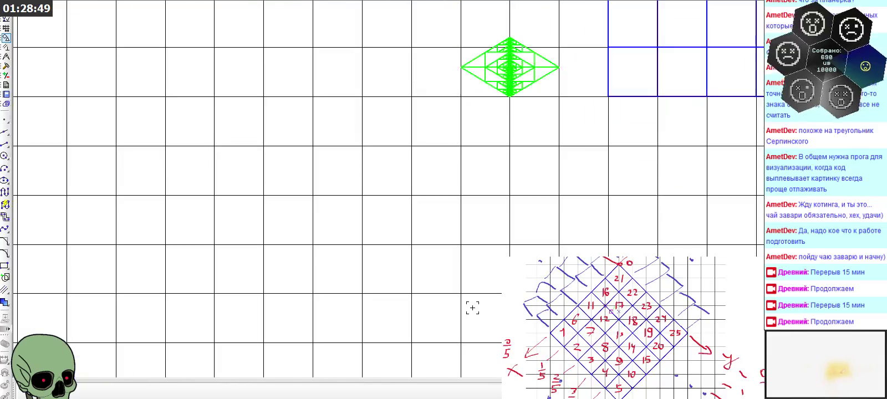
key(ctrl+v)
click(461, 287)
key(Escape)
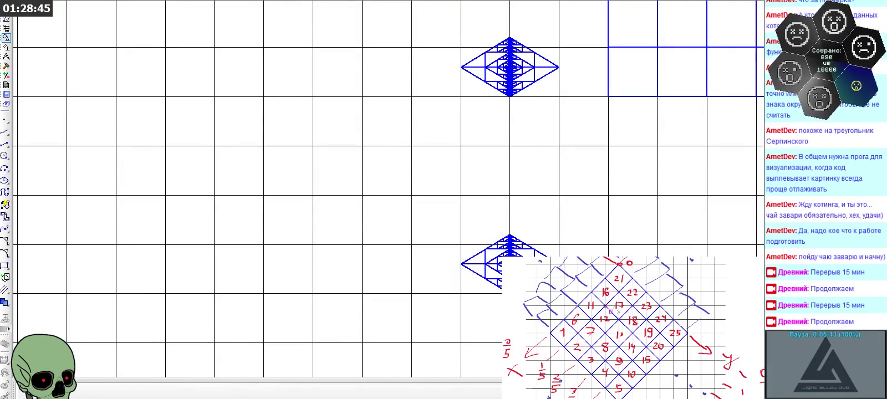
scroll(599, 309, up, 2)
drag(284, 131, 553, 318)
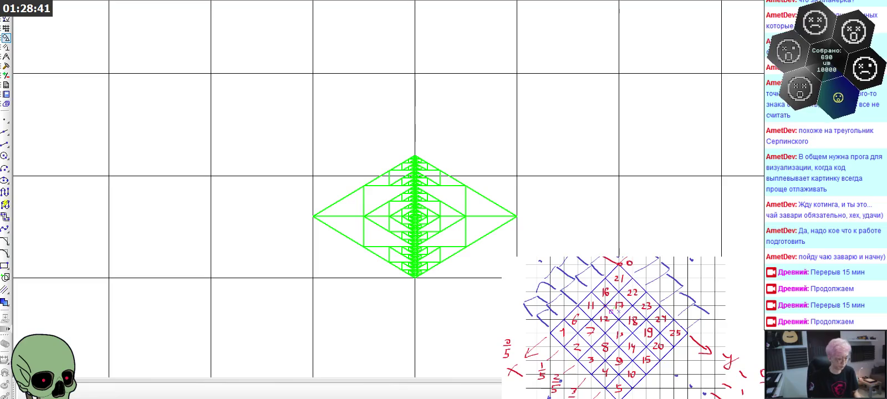
Scale the copied fractal with X factor 1 and Y factor 2*5/6 (1.6667) about its base point.
click(511, 302)
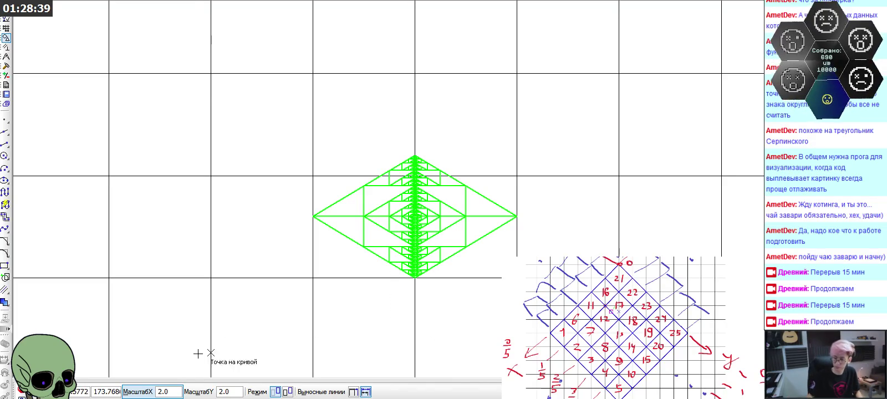
double_click(175, 390)
text(1)
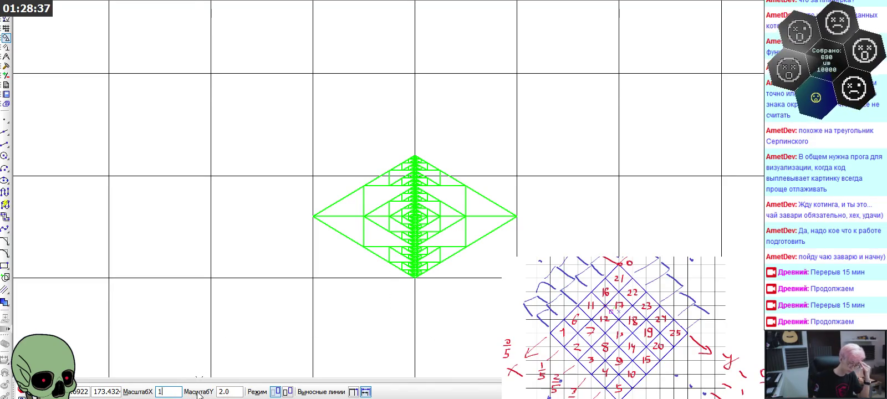
double_click(236, 392)
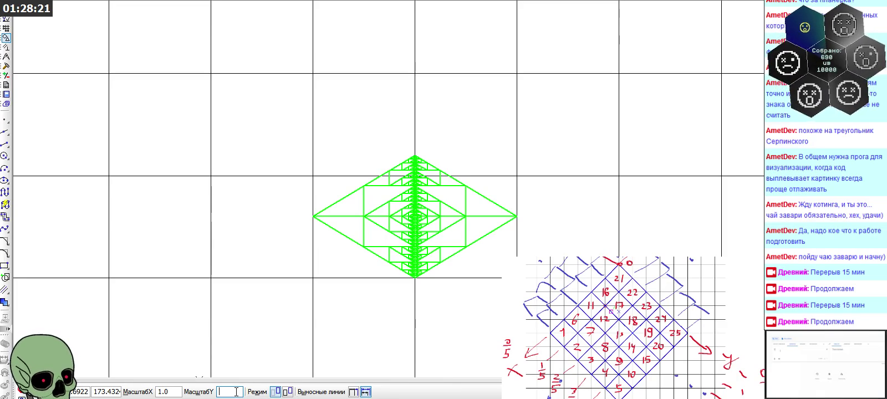
text(2*5/6)
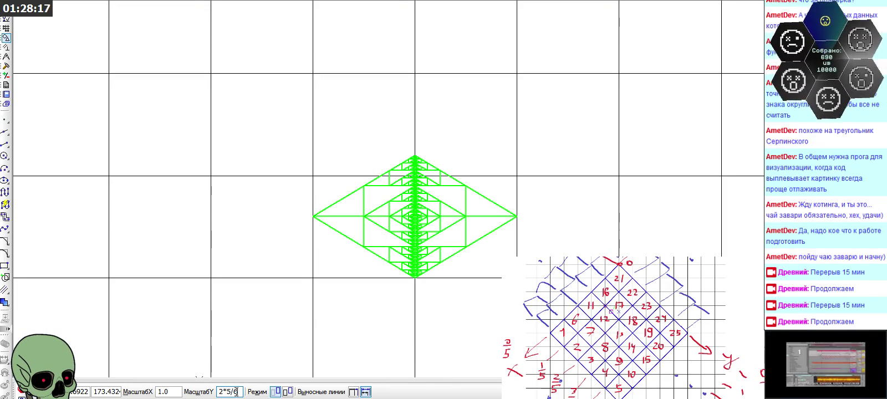
key(Return)
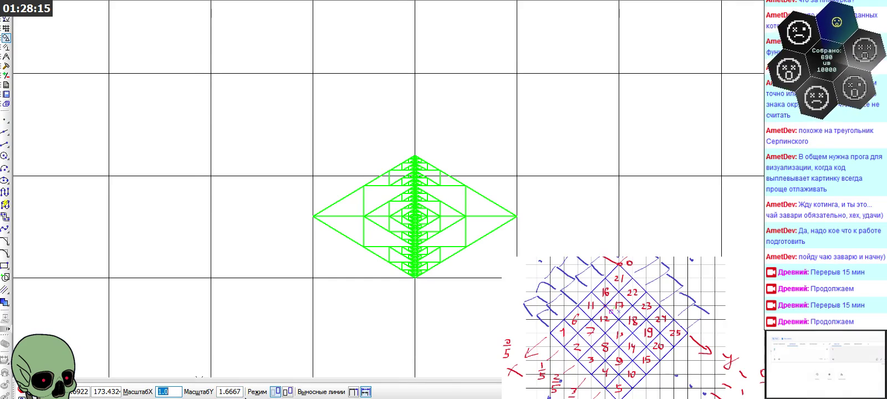
click(313, 277)
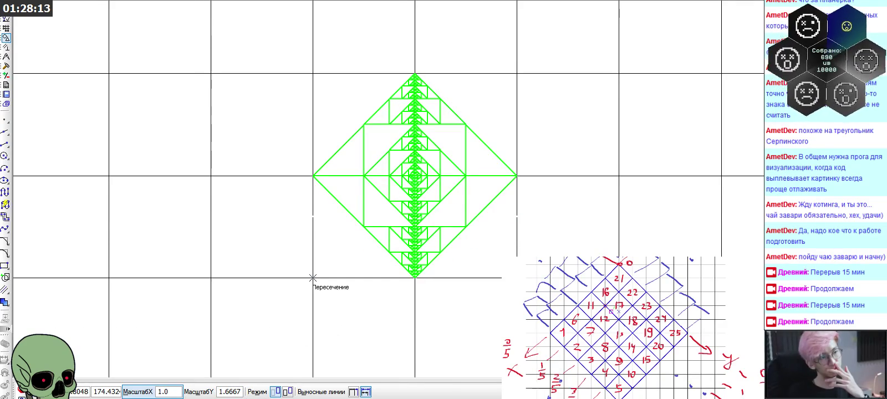
key(Escape)
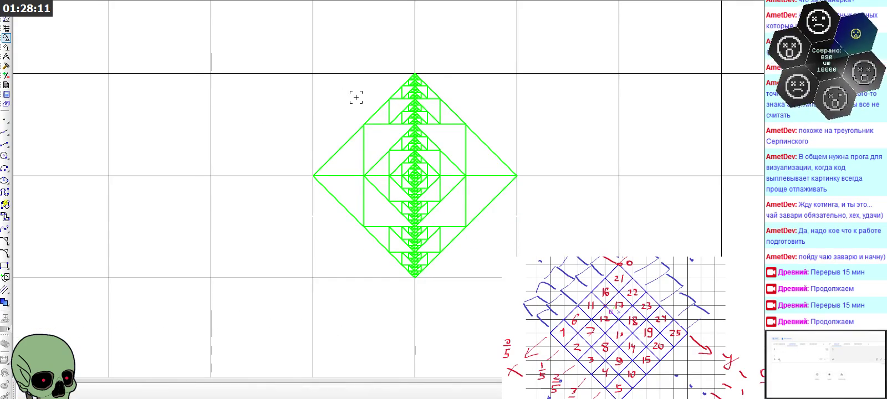
click(391, 87)
scroll(398, 87, up, 4)
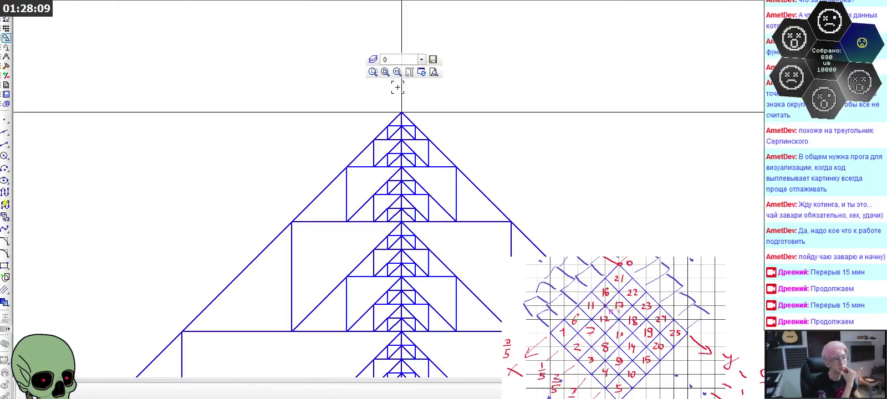
scroll(396, 105, up, 2)
scroll(402, 128, up, 1)
scroll(433, 141, up, 1)
scroll(451, 145, down, 2)
scroll(468, 109, down, 1)
scroll(456, 89, down, 1)
scroll(452, 79, down, 1)
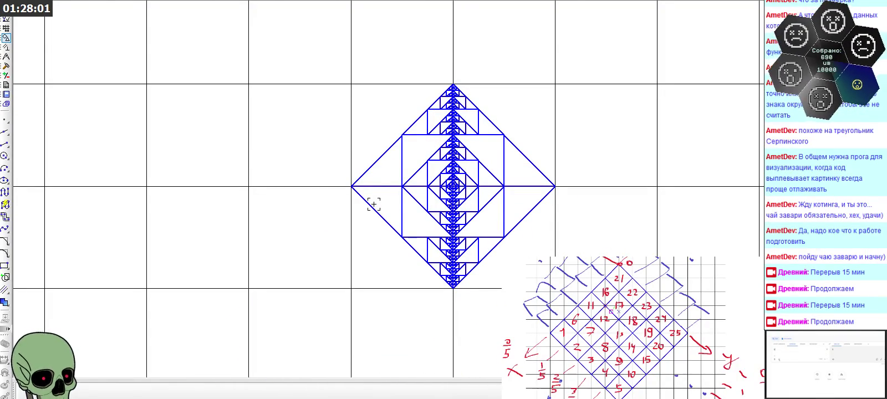
drag(319, 58, 591, 313)
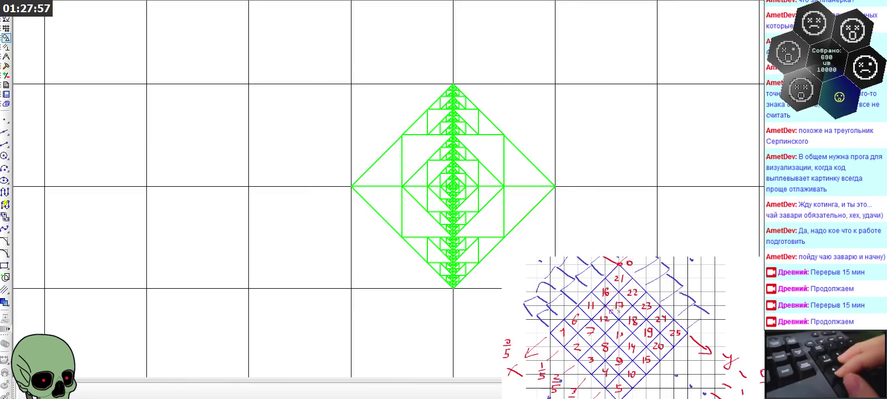
click(330, 57)
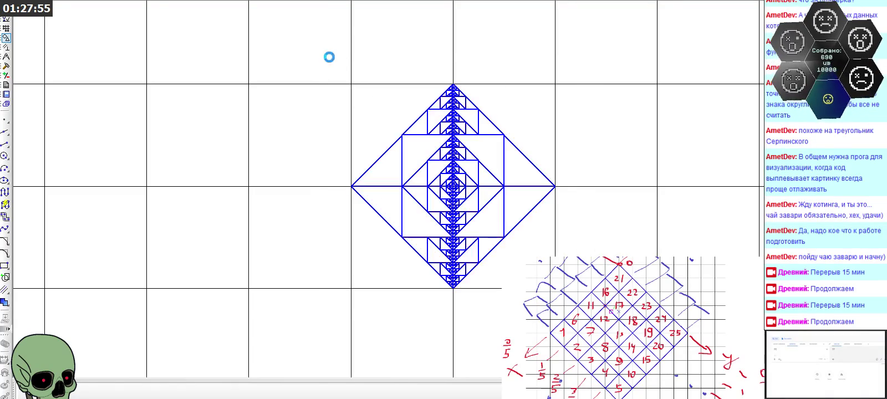
drag(317, 51, 614, 258)
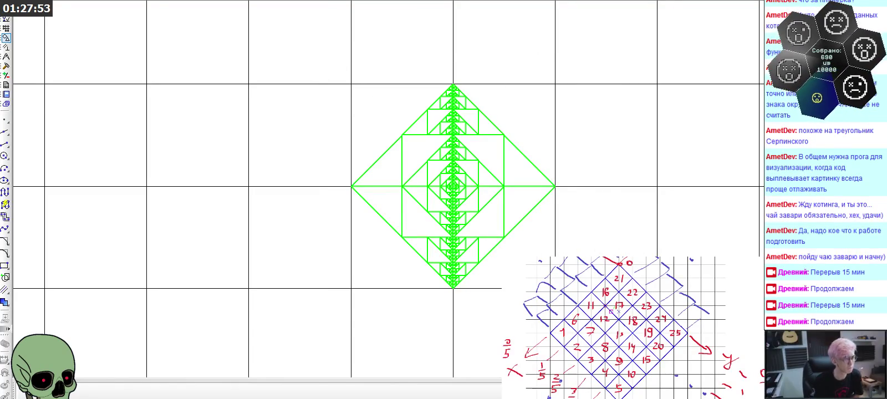
Rotate the stretched fractal 45° about its bottom tip so it forms a square.
click(5, 391)
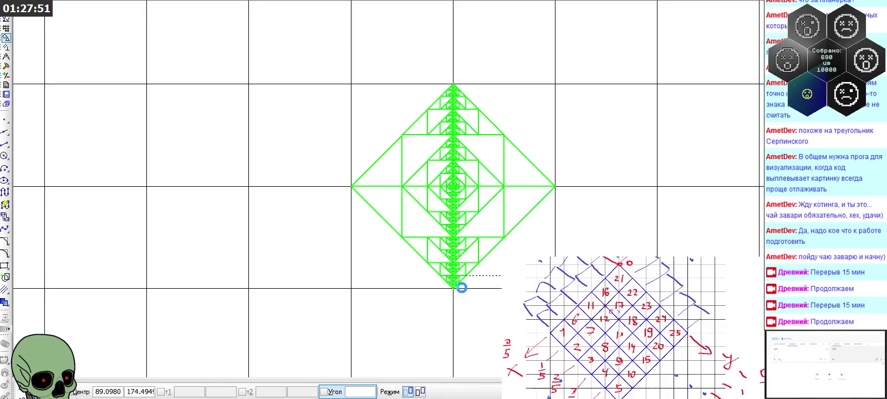
click(453, 295)
click(453, 84)
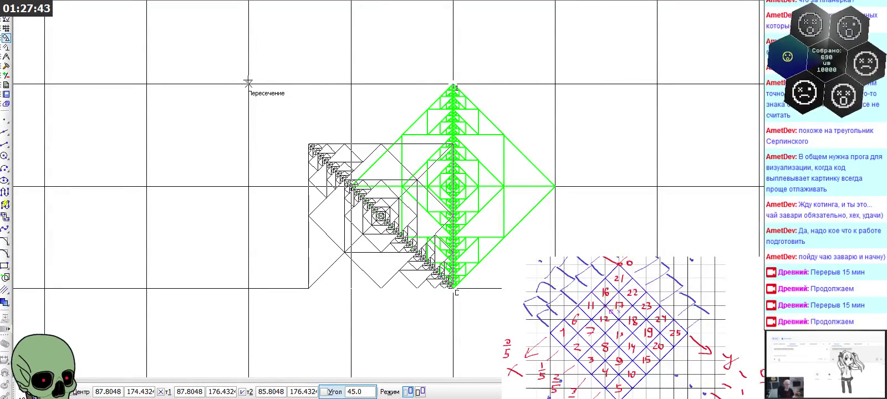
click(249, 83)
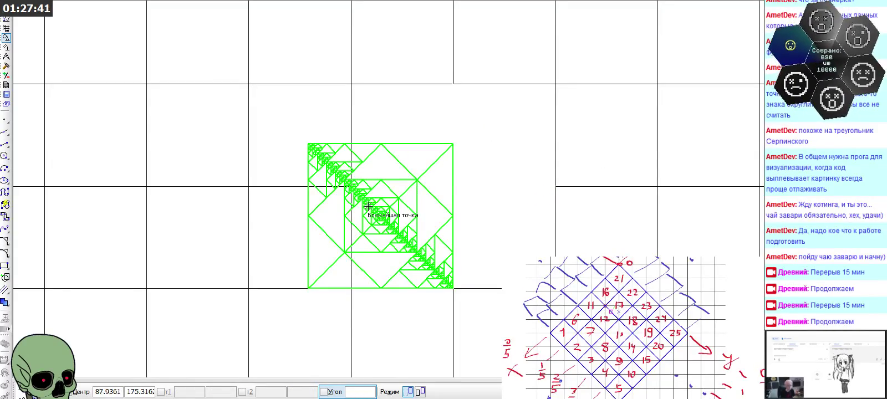
scroll(485, 206, down, 1)
key(Escape)
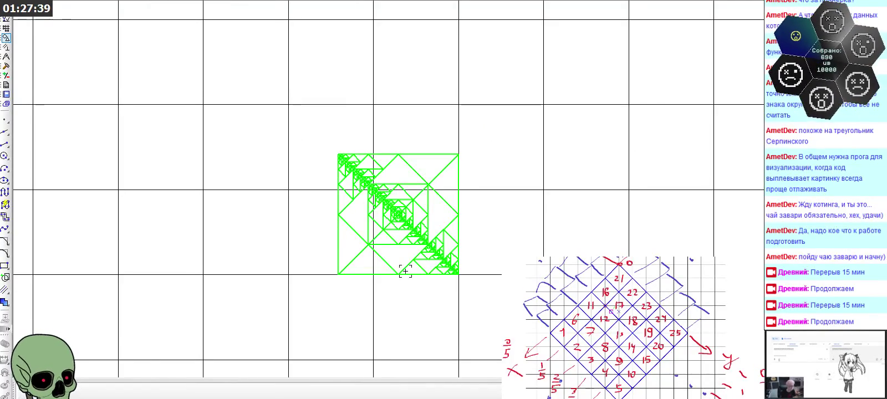
Turn the square fractal a further 90° about its top-right corner.
key(Escape)
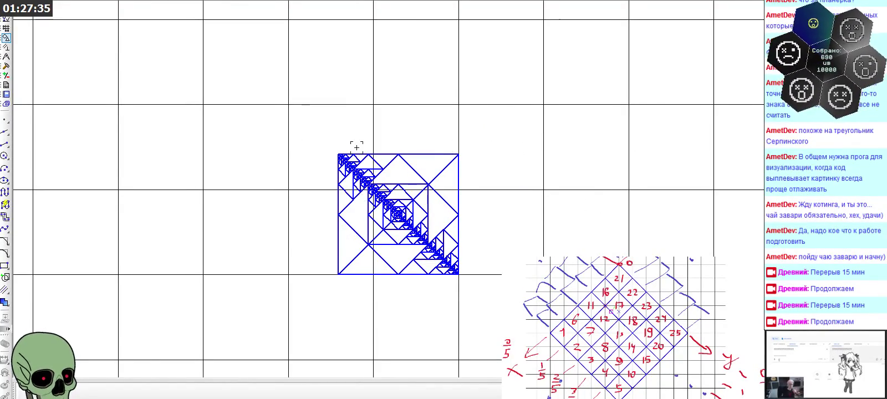
drag(320, 129, 487, 270)
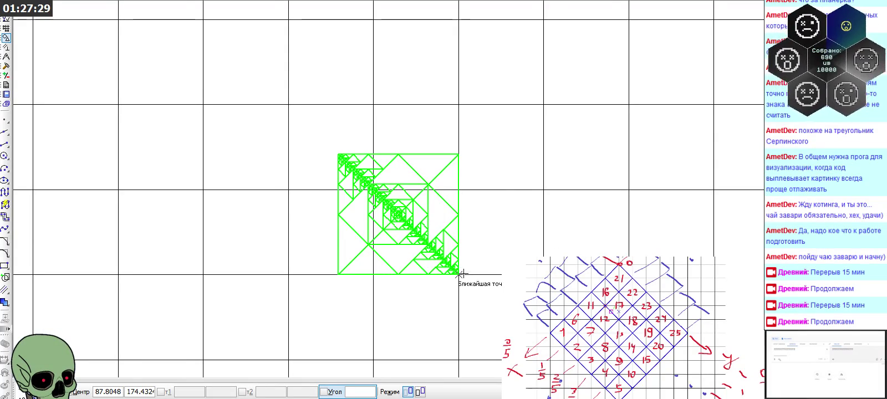
click(459, 154)
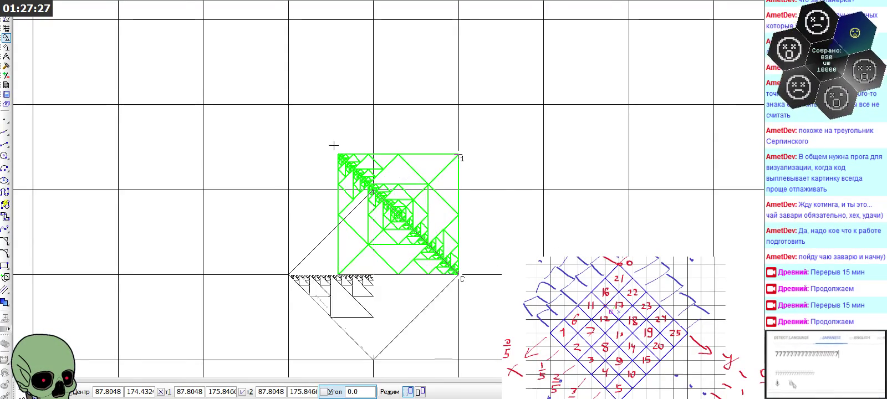
click(258, 274)
scroll(510, 136, down, 2)
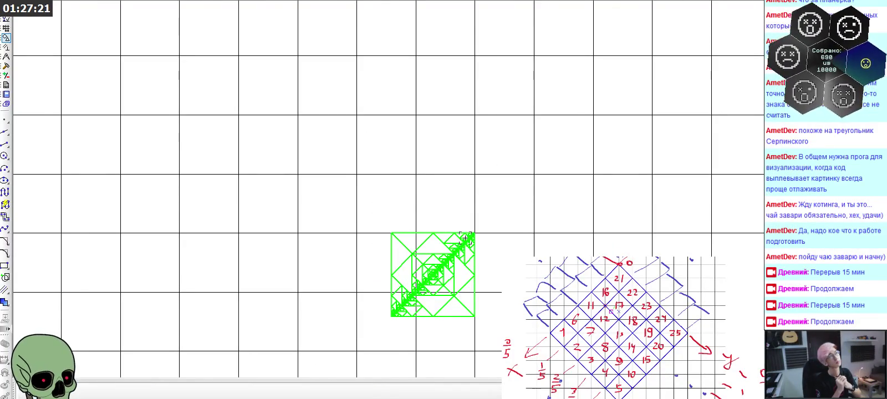
scroll(384, 238, up, 2)
Copy the fractal drawing and start pasting a duplicate of it.
key(ctrl+a)
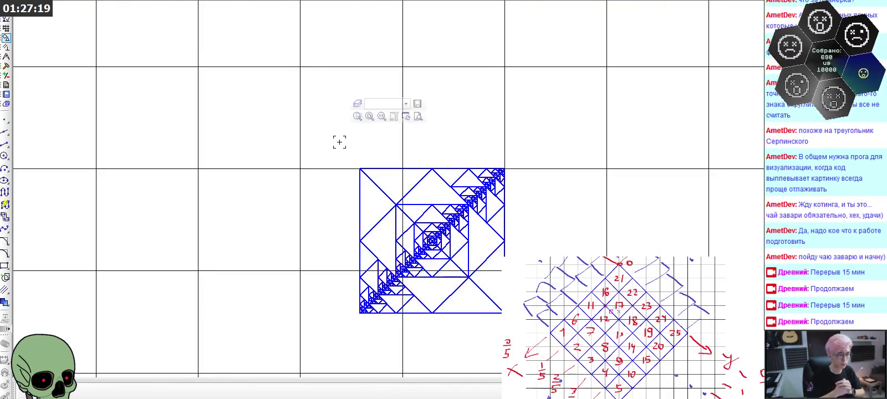
key(Escape)
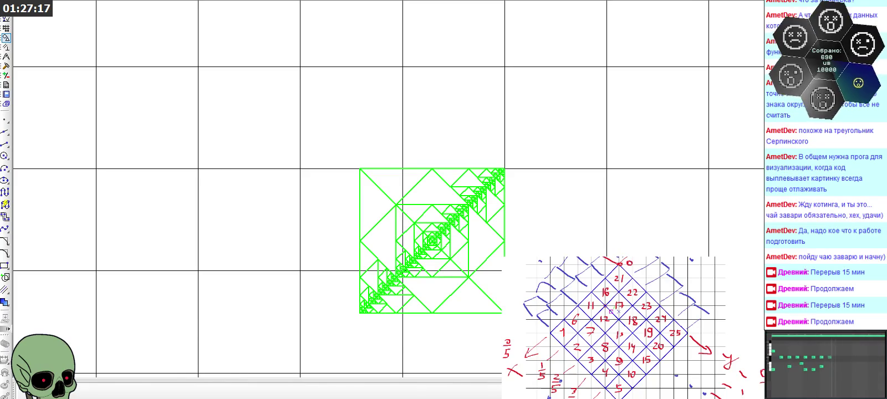
scroll(353, 314, up, 3)
scroll(363, 282, down, 3)
scroll(398, 222, down, 2)
scroll(426, 171, up, 2)
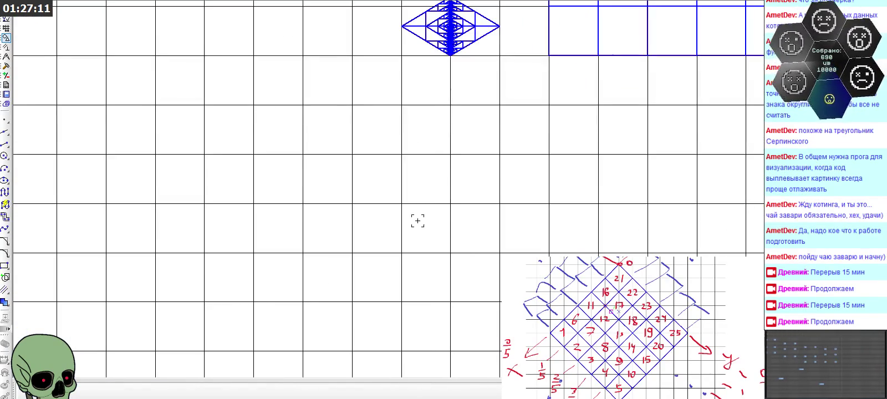
key(ctrl+v)
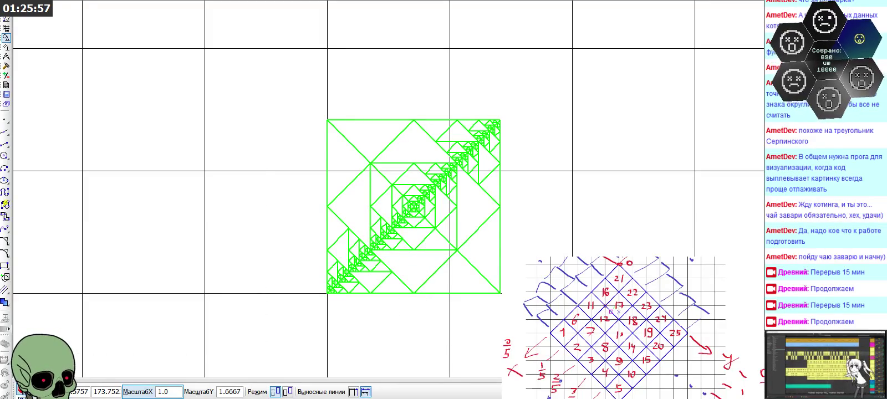
Cancel the vertical stretch, reselect the whole square fractal, then clear the selection.
key(Escape)
click(528, 204)
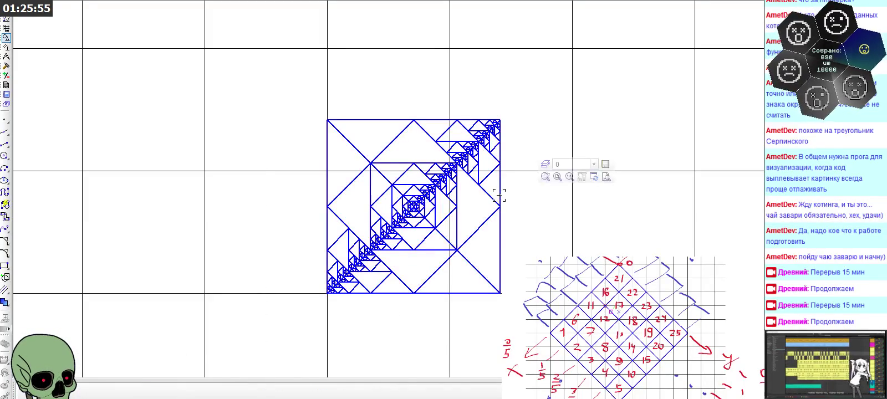
drag(299, 104, 525, 327)
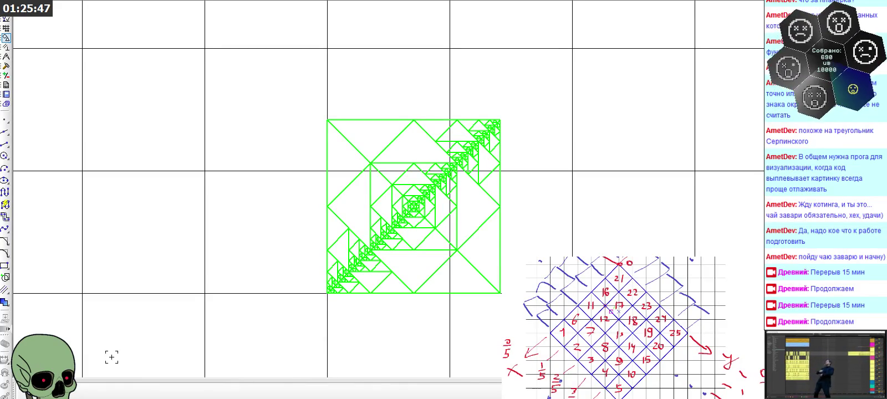
click(185, 325)
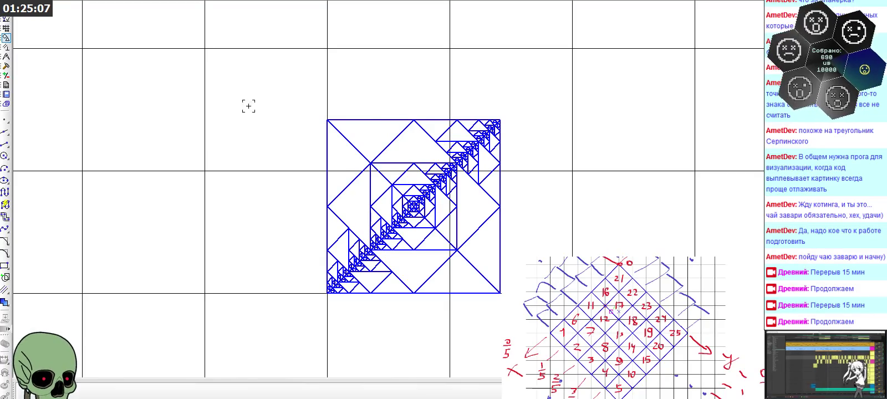
scroll(229, 96, down, 1)
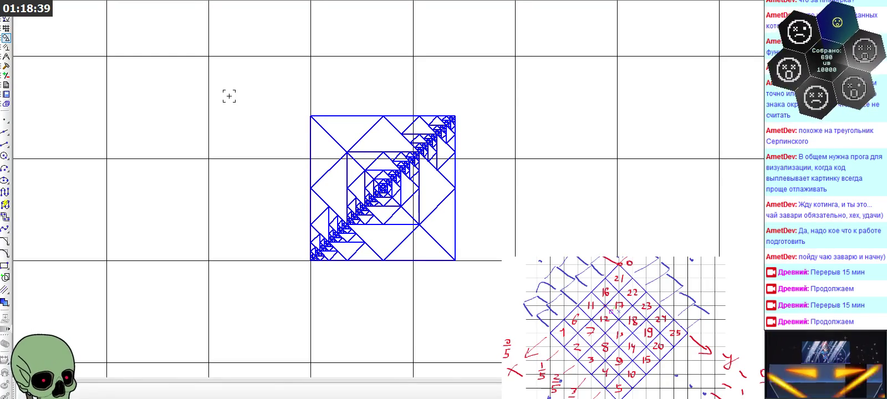
Pick the Point tool to start placing points on the square fractal.
click(5, 119)
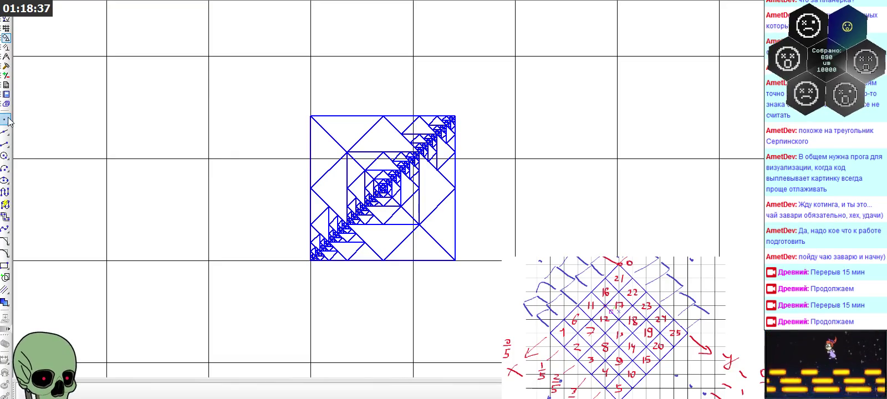
Set the point style to Крест and place two cross points inside the fractal, below the spiral.
click(171, 392)
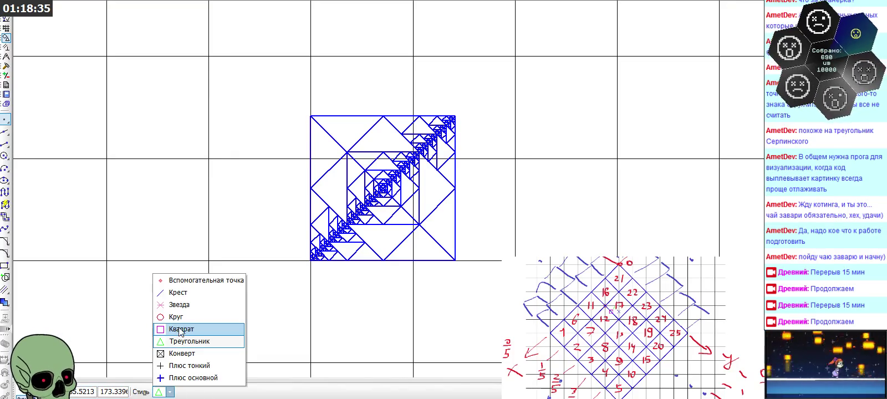
click(183, 300)
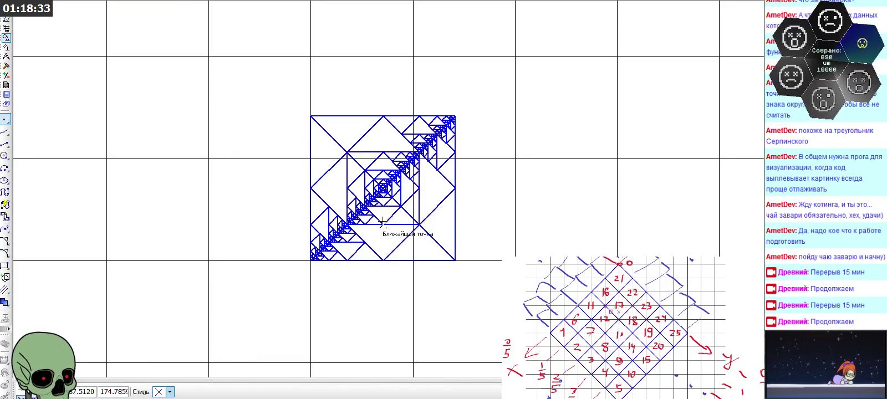
scroll(381, 242, up, 3)
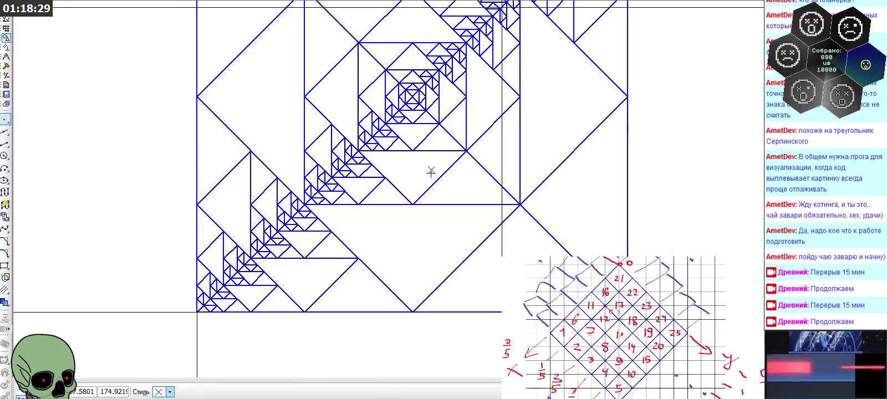
click(381, 223)
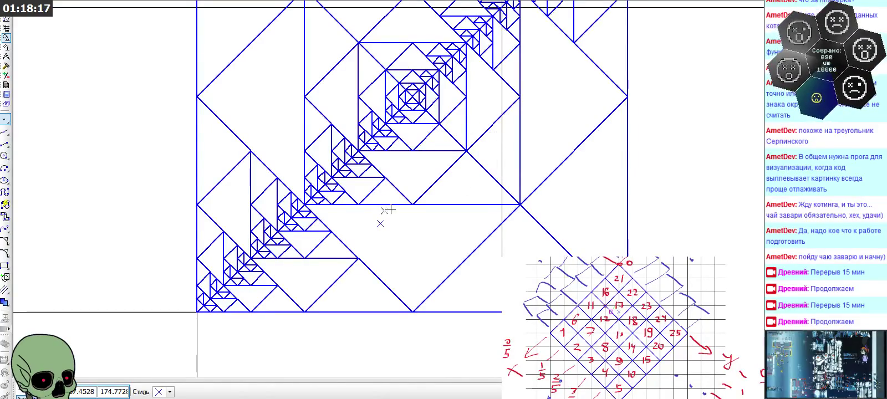
scroll(374, 218, down, 3)
click(376, 220)
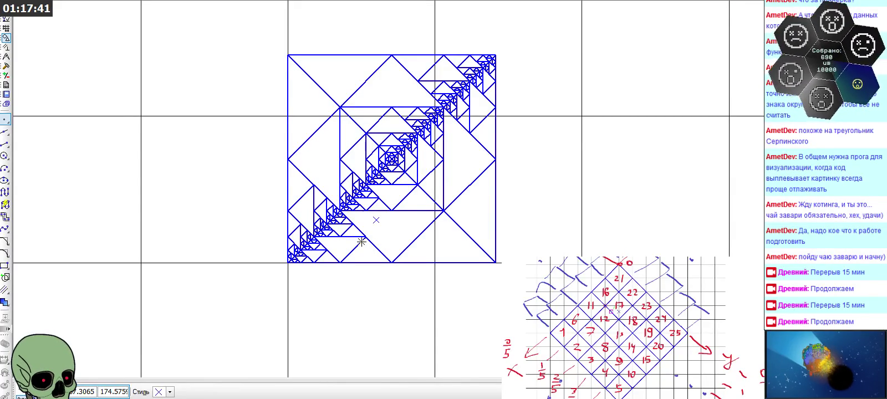
scroll(284, 177, up, 3)
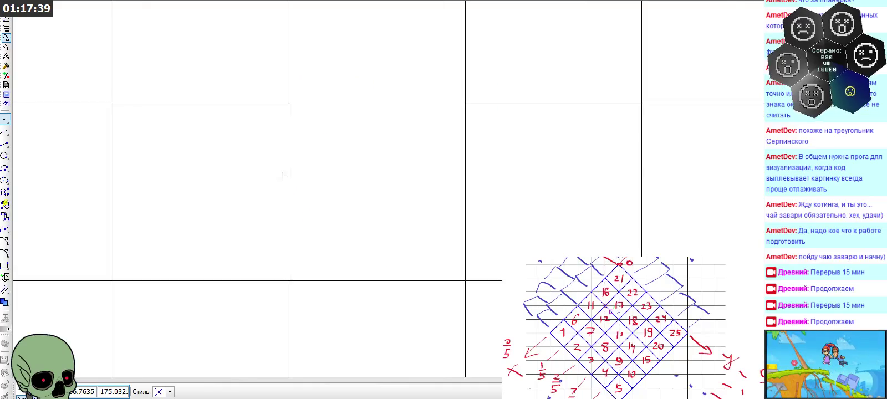
Add a parallel auxiliary line 0.280 from the fractal's diagonal, then zoom back out.
click(5, 132)
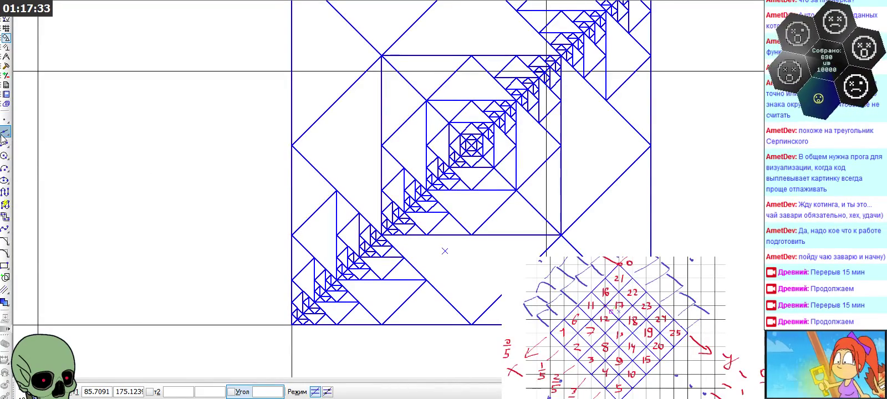
click(4, 133)
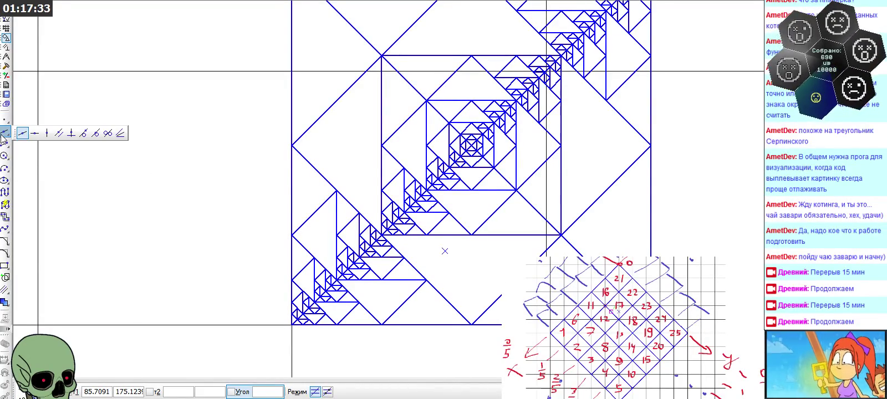
click(59, 133)
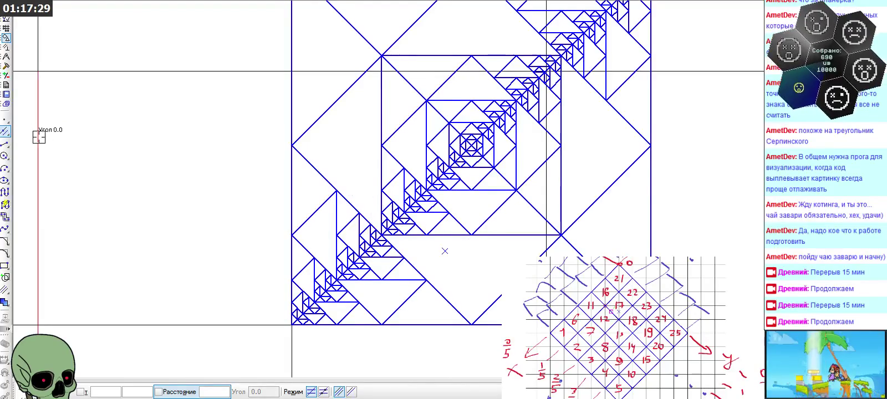
click(488, 309)
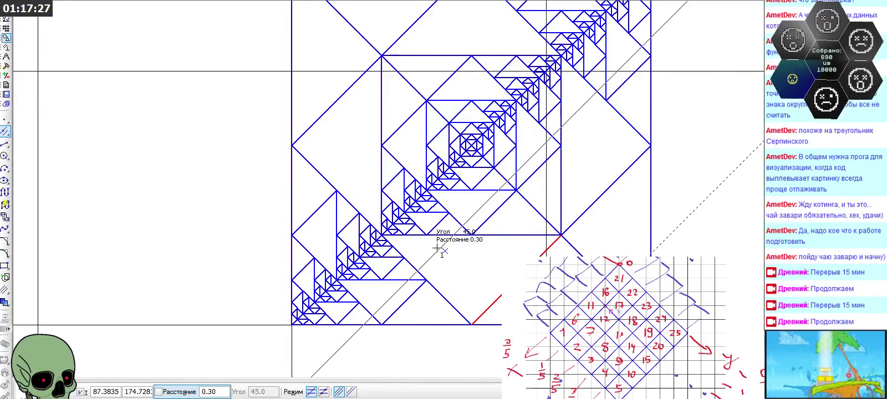
scroll(447, 250, up, 3)
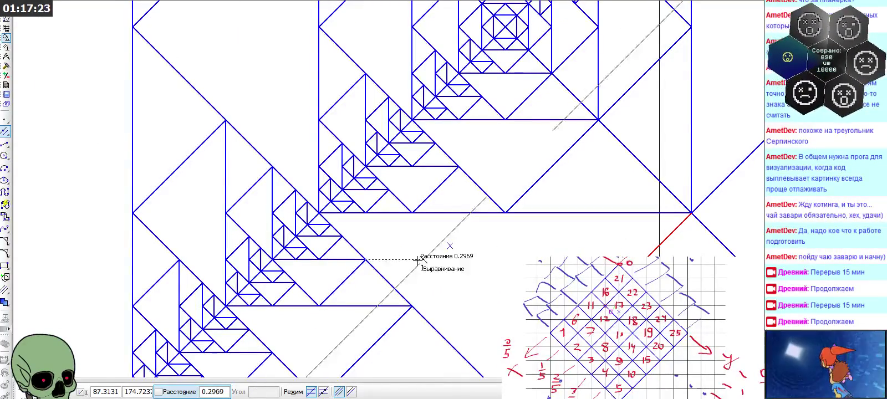
scroll(451, 250, up, 2)
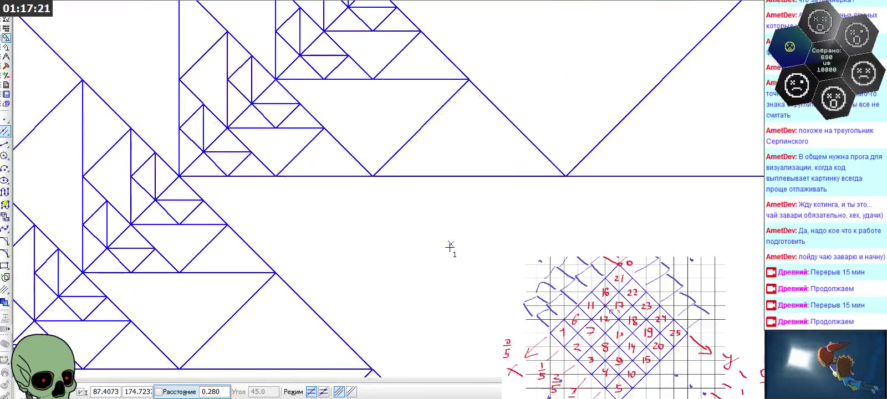
click(452, 244)
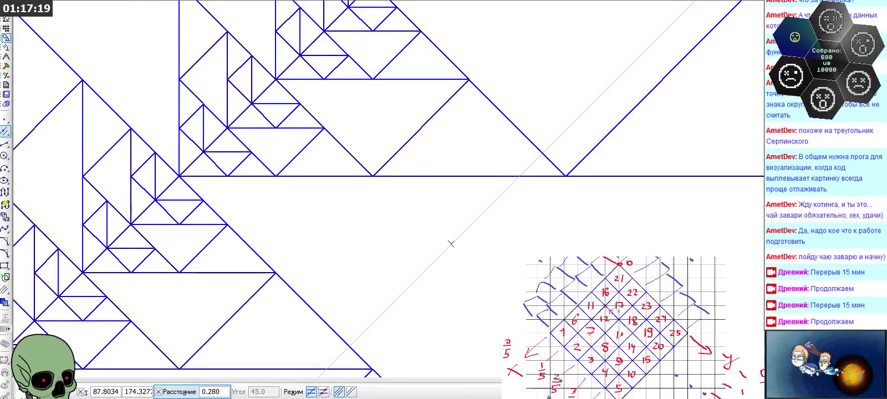
key(Escape)
scroll(374, 276, down, 1)
scroll(440, 183, down, 1)
scroll(492, 224, down, 1)
scroll(477, 205, down, 1)
scroll(370, 158, down, 1)
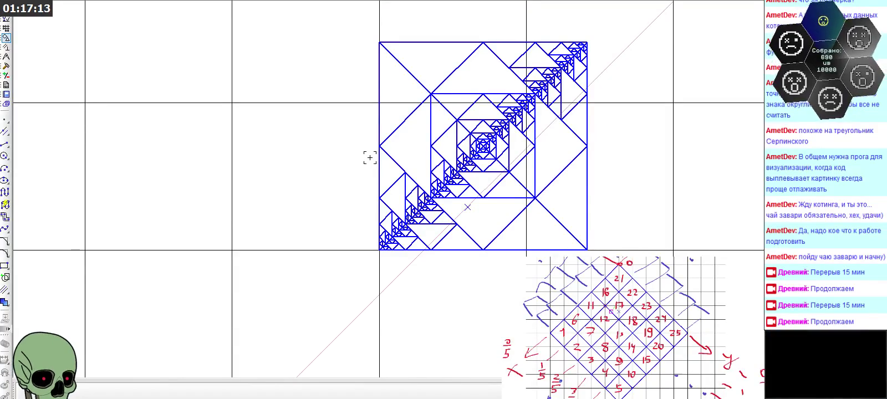
scroll(452, 220, up, 1)
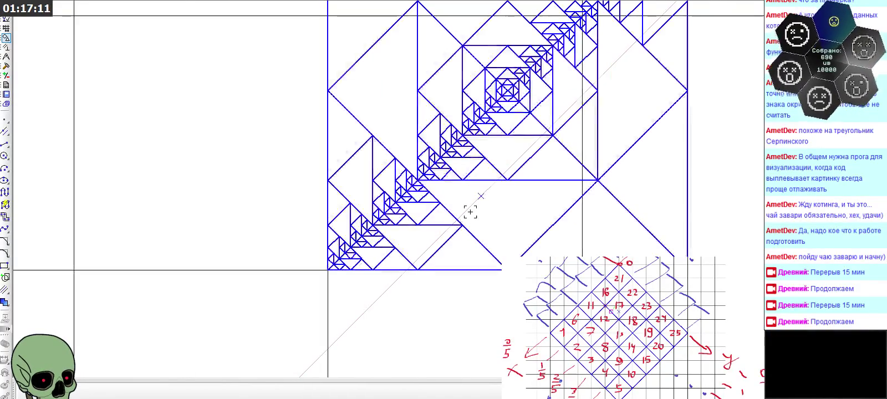
Place a 135° auxiliary line parallel to the diagonal along the lower-left stepped edge.
click(470, 207)
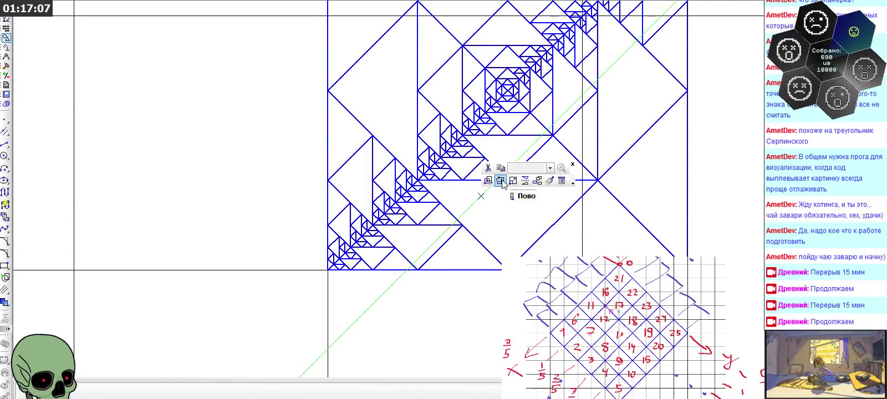
click(5, 131)
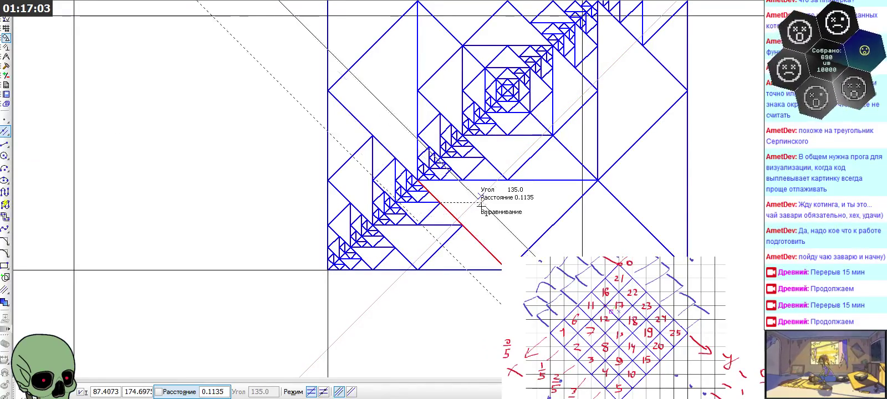
scroll(487, 193, up, 3)
click(487, 193)
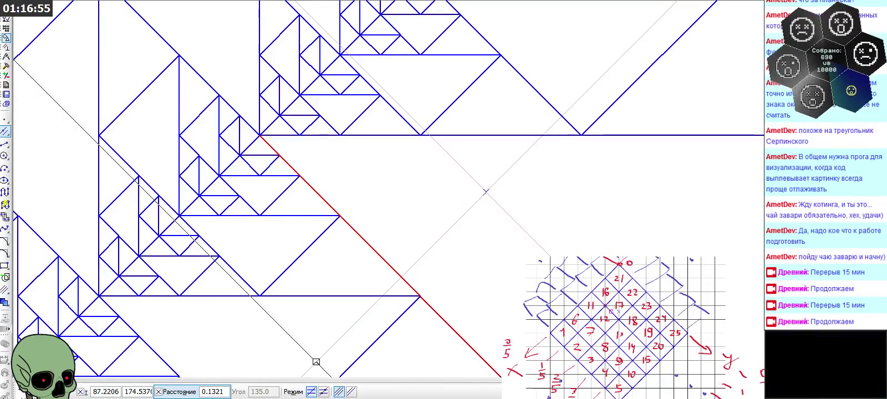
key(Escape)
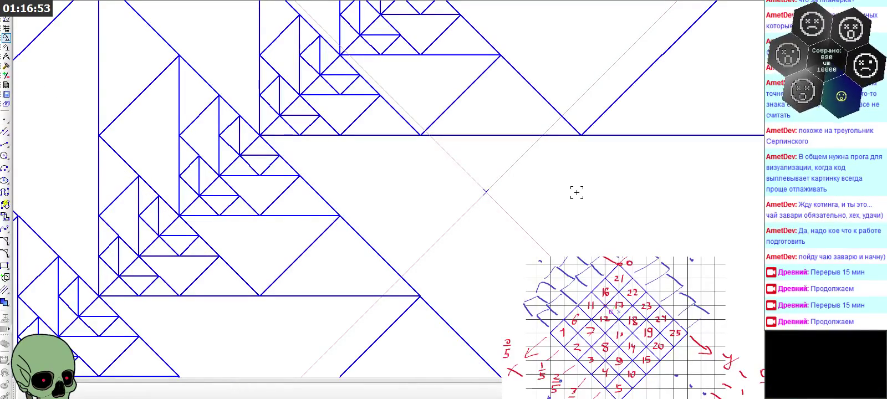
scroll(429, 165, down, 2)
scroll(438, 169, down, 1)
scroll(444, 183, down, 2)
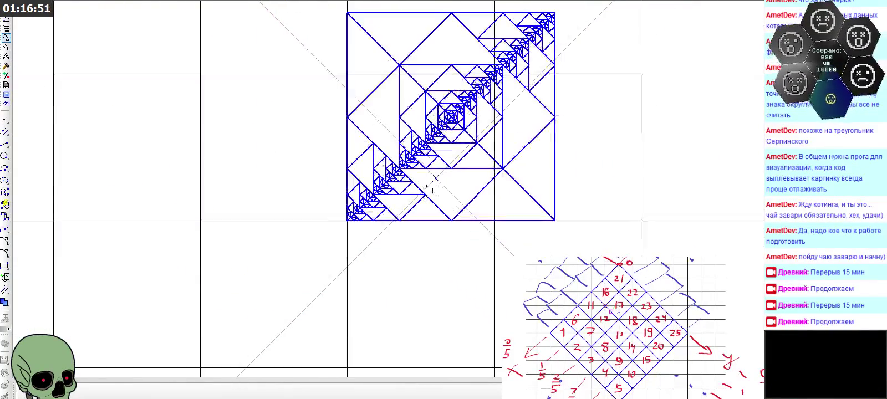
scroll(451, 246, down, 1)
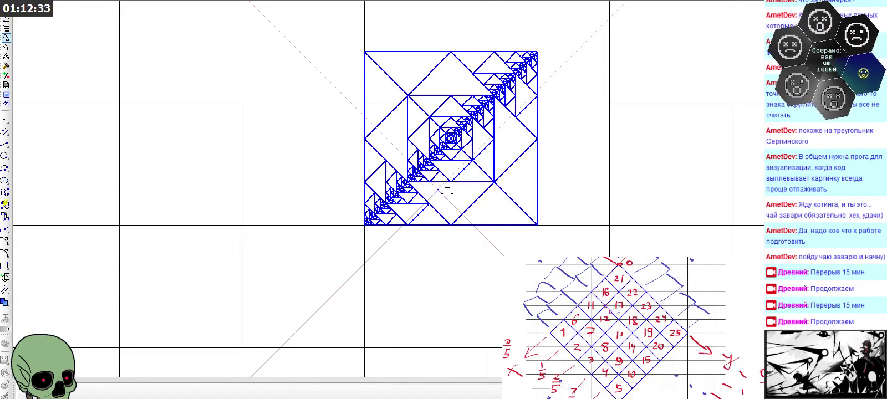
scroll(450, 189, up, 2)
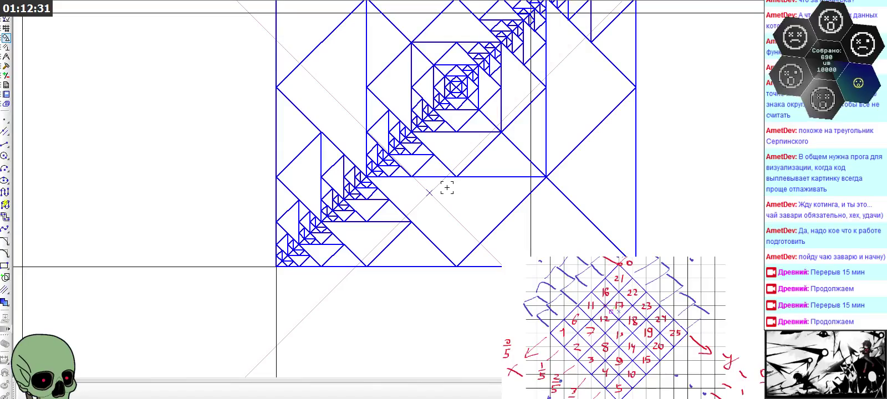
scroll(444, 188, down, 1)
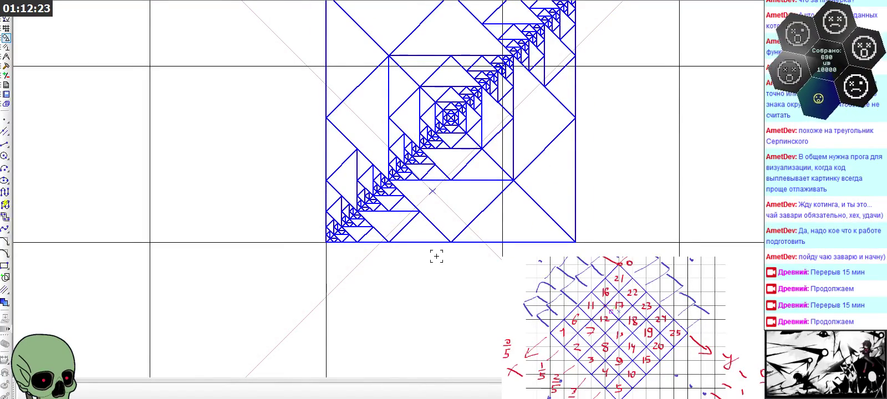
double_click(415, 242)
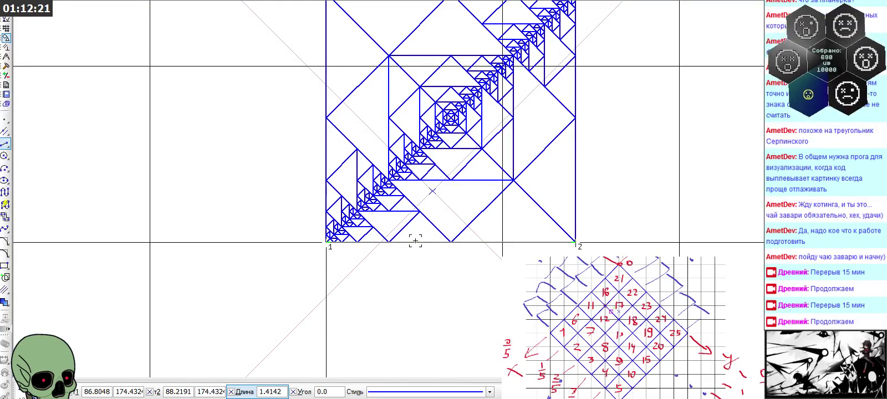
key(Escape)
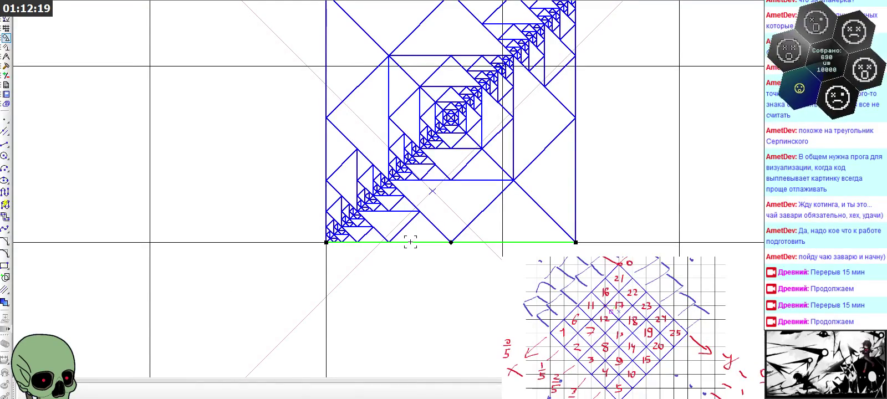
double_click(521, 188)
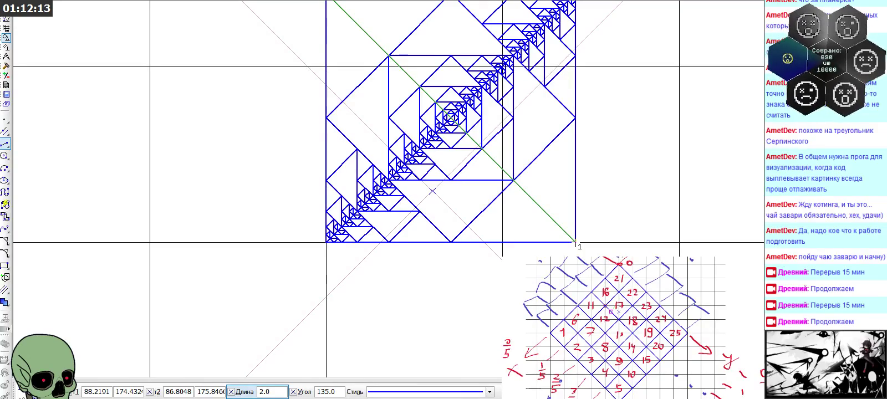
click(72, 391)
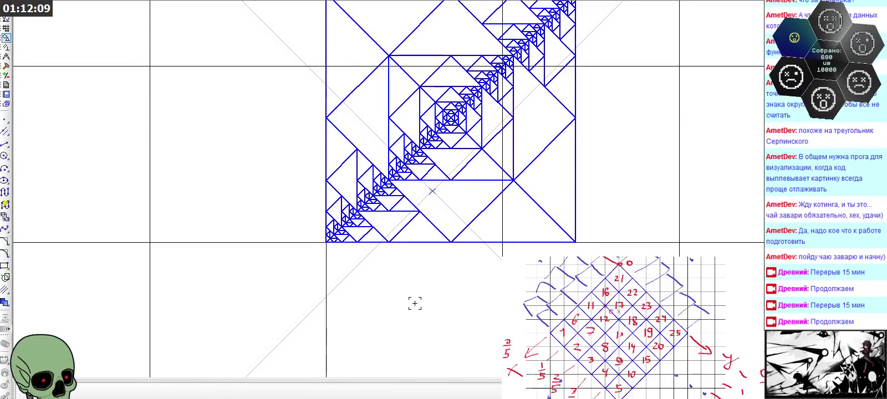
scroll(415, 304, down, 1)
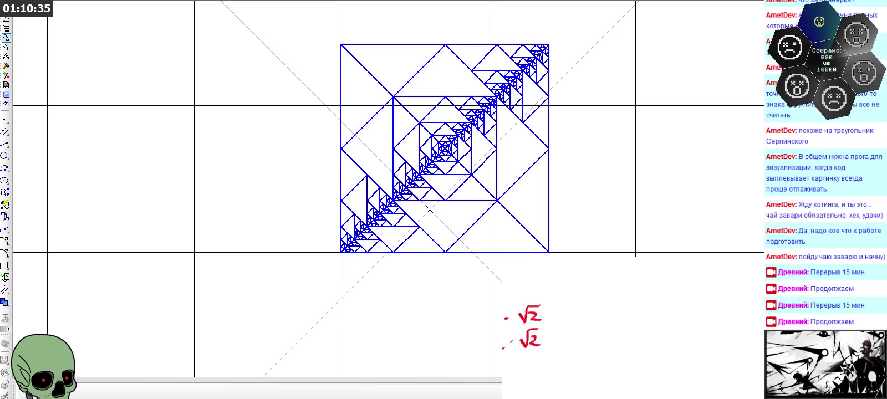
Sketch red coordinate axes beside the √2 notes.
mouse_move(564, 285)
mouse_down()
mouse_move(565, 334)
mouse_move(613, 333)
mouse_move(607, 338)
mouse_up()
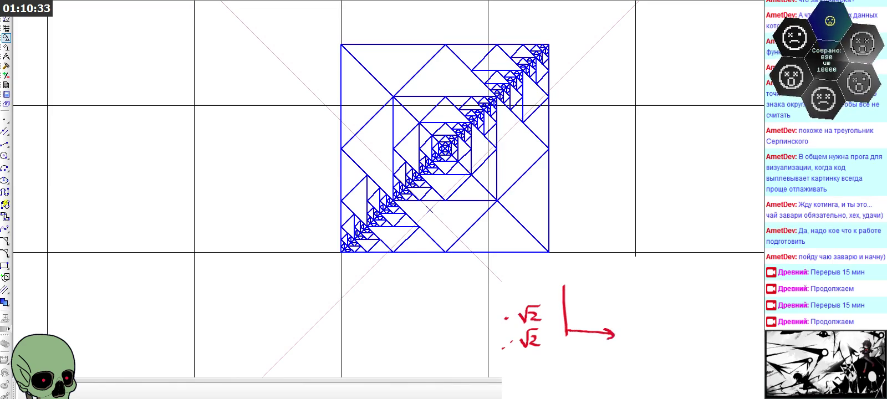
Add an arrowhead to the vertical axis, draw a diagonal through a marked point, and write y = x + b.
mouse_move(559, 293)
mouse_down()
mouse_move(564, 284)
mouse_move(574, 291)
mouse_up()
click(592, 305)
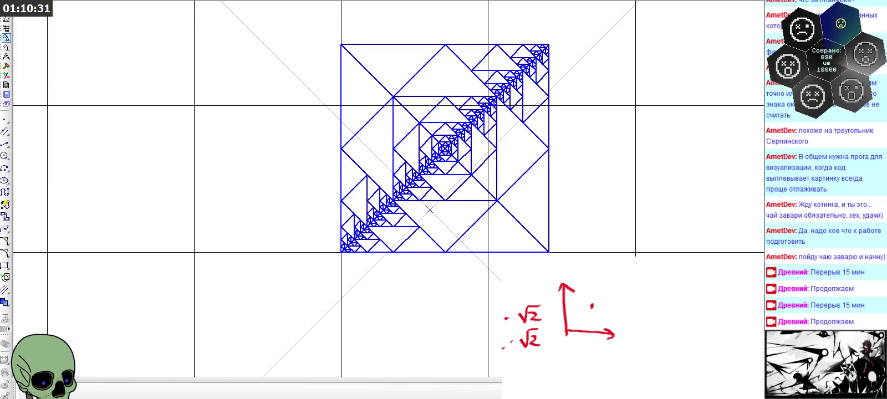
drag(574, 322, 609, 293)
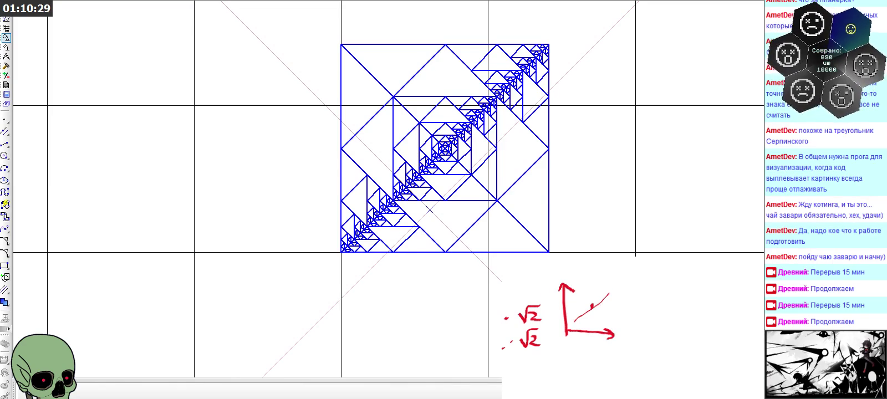
key(ctrl+z)
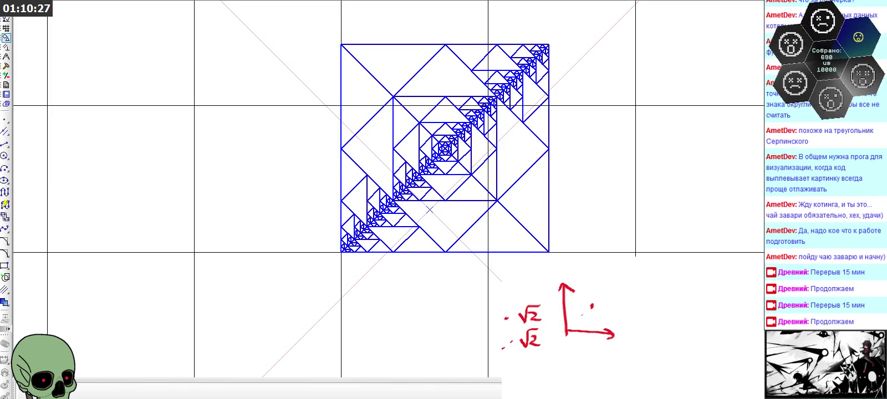
drag(592, 306, 612, 292)
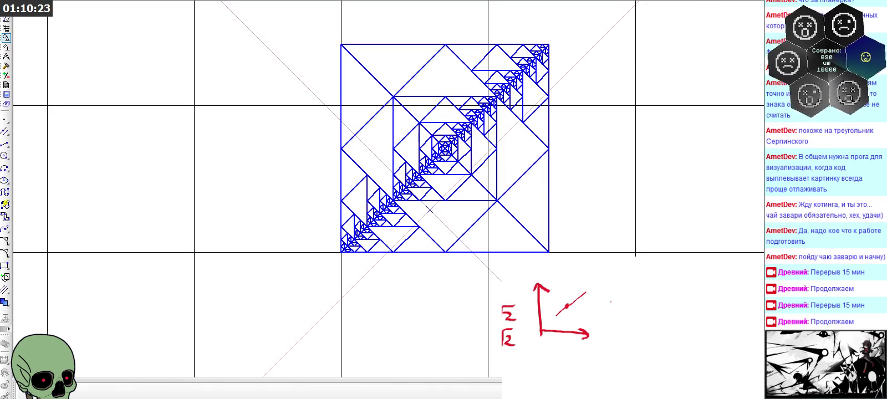
mouse_move(606, 291)
mouse_down()
mouse_move(615, 302)
mouse_move(606, 314)
mouse_move(659, 292)
mouse_move(660, 305)
mouse_move(673, 297)
mouse_move(687, 309)
mouse_up()
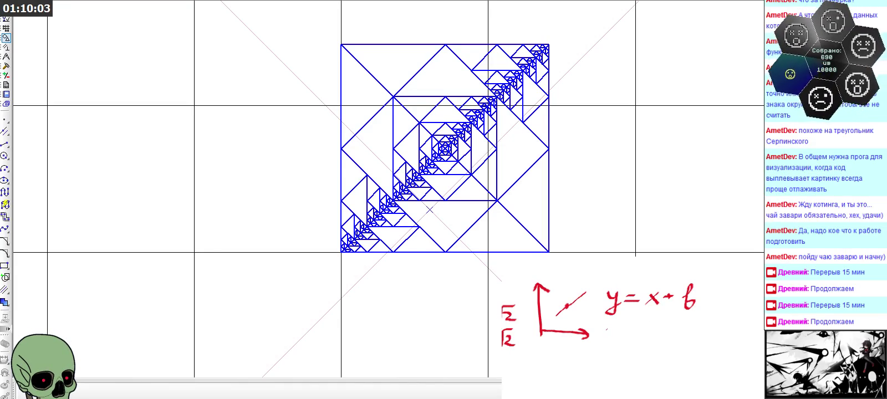
Draw a second crossing diagonal, write y₂ = −x + b₂, and add subscripts to y and b.
drag(558, 294, 574, 313)
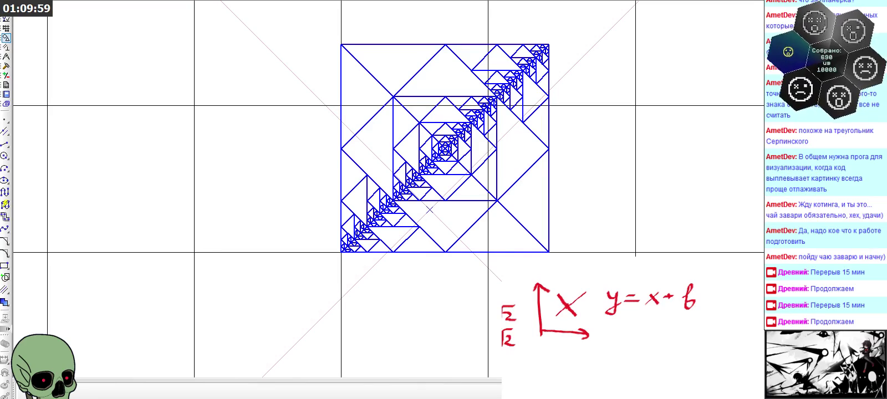
mouse_move(607, 329)
mouse_down()
mouse_move(617, 330)
mouse_move(608, 358)
mouse_up()
drag(620, 309, 622, 316)
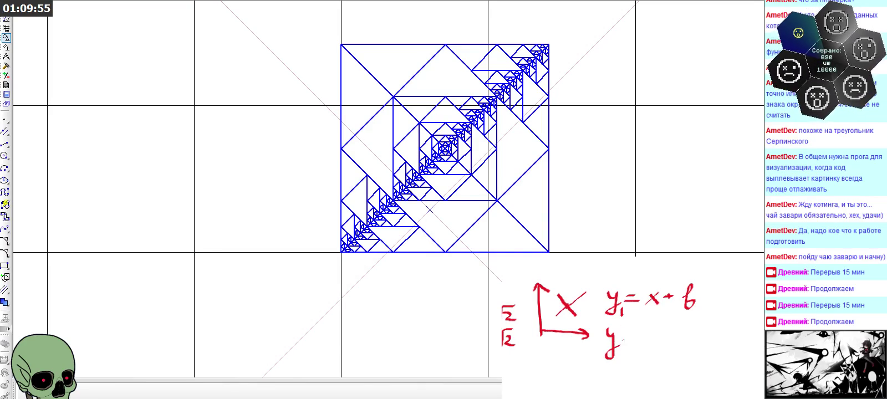
mouse_move(619, 341)
mouse_down()
mouse_move(633, 350)
mouse_move(648, 335)
mouse_move(673, 342)
mouse_move(664, 343)
mouse_move(689, 334)
mouse_up()
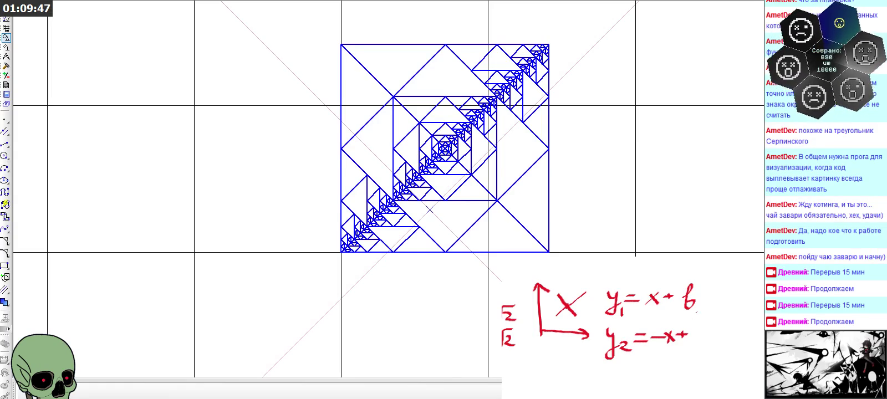
mouse_move(699, 305)
mouse_down()
mouse_move(697, 340)
mouse_move(713, 346)
mouse_up()
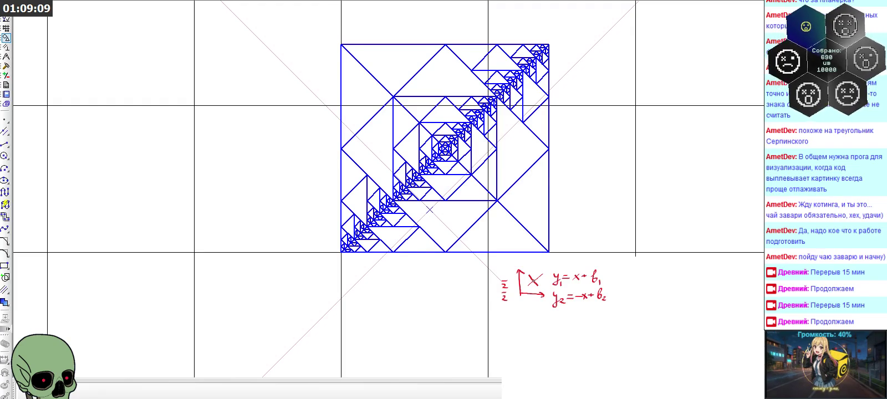
drag(510, 279, 643, 351)
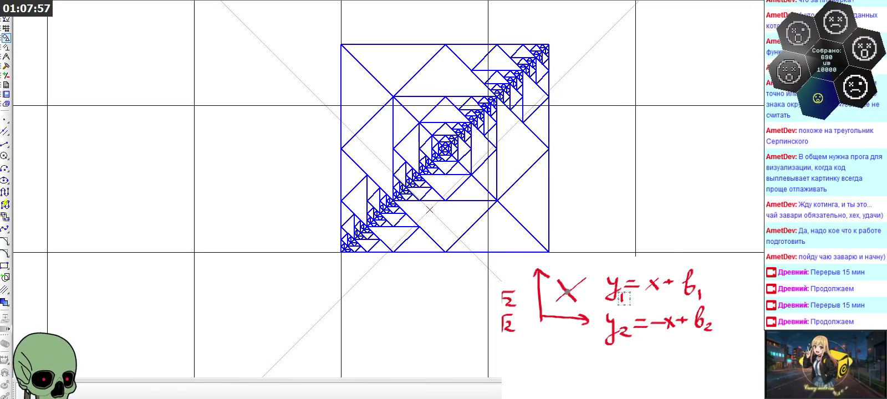
Erase the subscript after y on the second equation line.
click(626, 333)
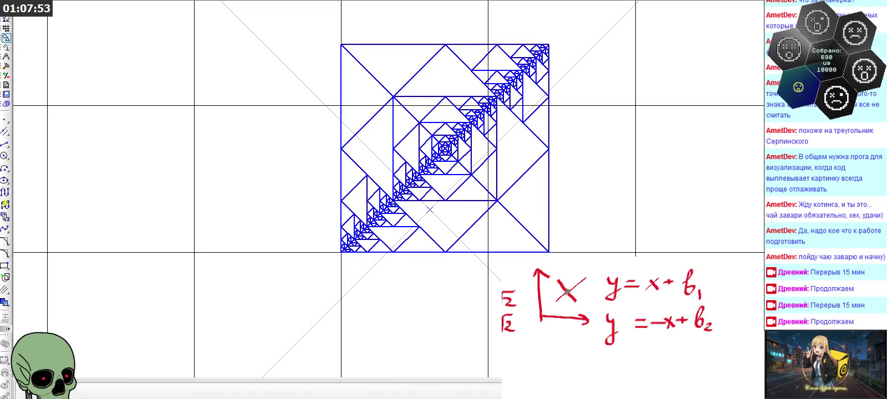
Write x· and y· before the √2 axis labels and shift the annotation left.
mouse_move(567, 291)
mouse_down()
mouse_move(626, 271)
mouse_move(585, 283)
mouse_move(582, 299)
mouse_up()
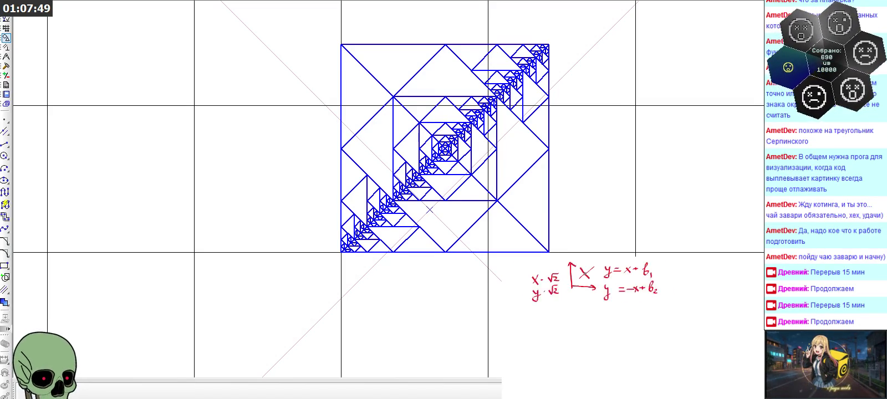
drag(638, 280, 585, 280)
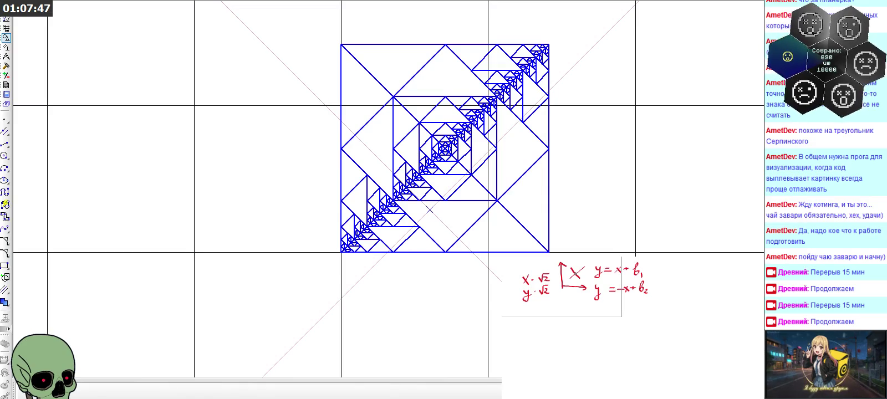
click(565, 313)
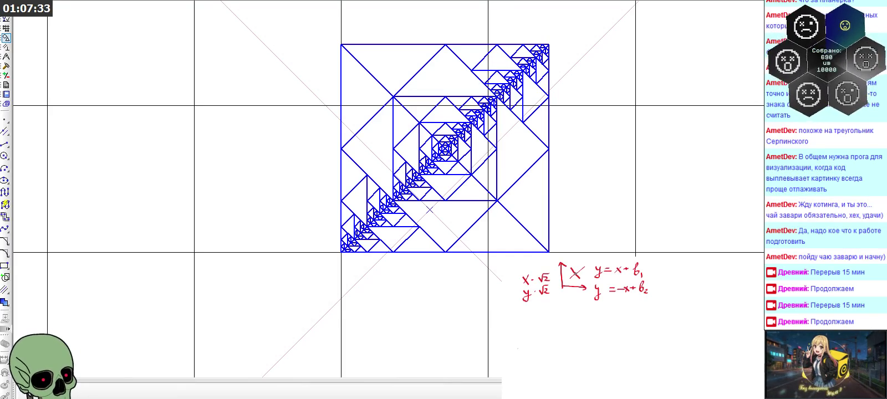
Begin a new handwritten line below the equations, reading y·√2 −.
mouse_move(514, 345)
mouse_down()
mouse_move(515, 359)
mouse_move(544, 341)
mouse_move(562, 346)
mouse_up()
click(550, 351)
click(572, 348)
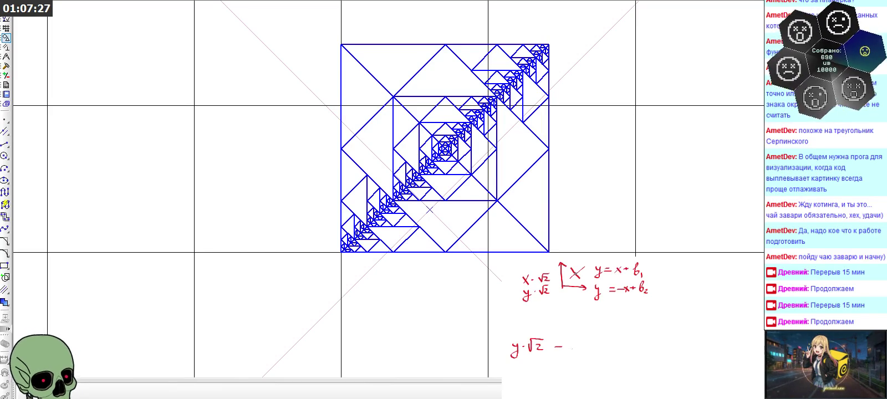
Finish y·√2 − x·√2 = b₁ and start the next line with y.
mouse_move(570, 342)
mouse_down()
mouse_move(577, 351)
mouse_move(604, 334)
mouse_move(594, 350)
mouse_move(626, 347)
mouse_up()
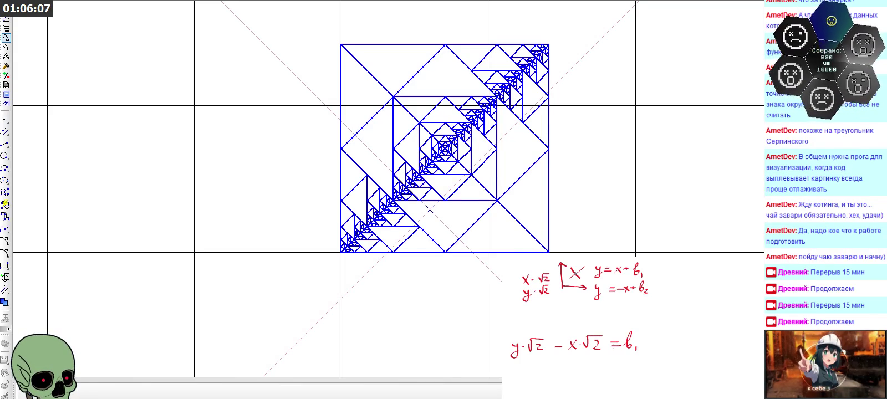
mouse_move(510, 369)
mouse_down()
mouse_move(512, 382)
mouse_move(545, 366)
mouse_move(543, 379)
mouse_move(575, 378)
mouse_move(567, 379)
mouse_move(596, 364)
mouse_move(597, 377)
mouse_move(617, 370)
mouse_move(638, 382)
mouse_up()
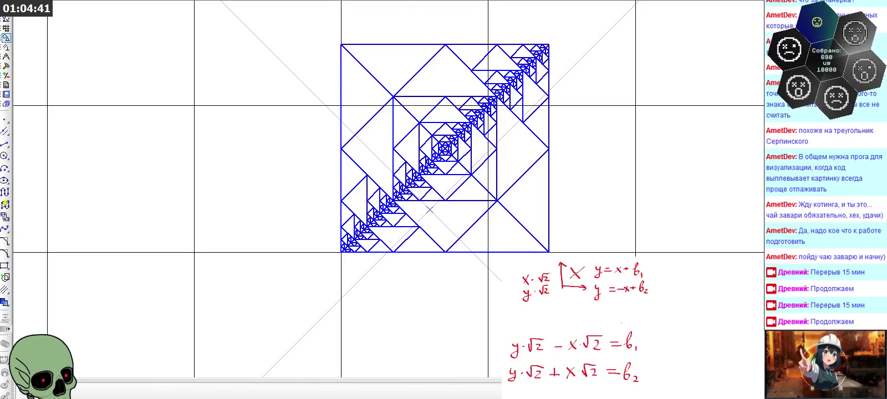
Scroll the drawing down below the finished y·√2 + x·√2 = b₂ line.
scroll(576, 327, down, 1)
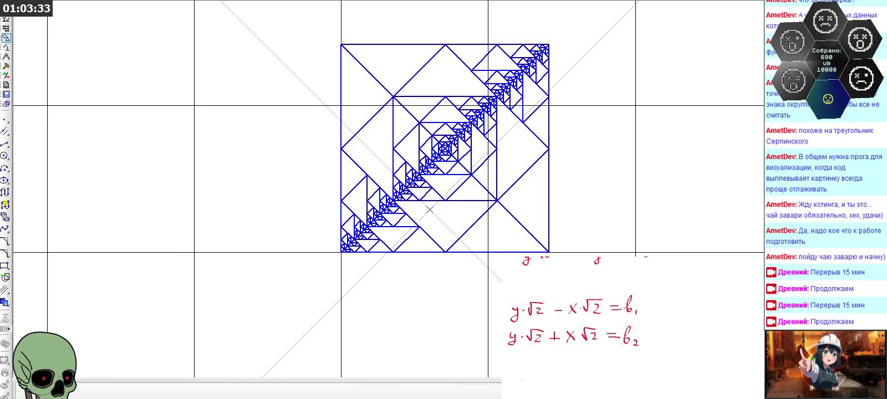
Review the √2 equations and write y to start a slope-form line beneath them.
scroll(577, 328, up, 2)
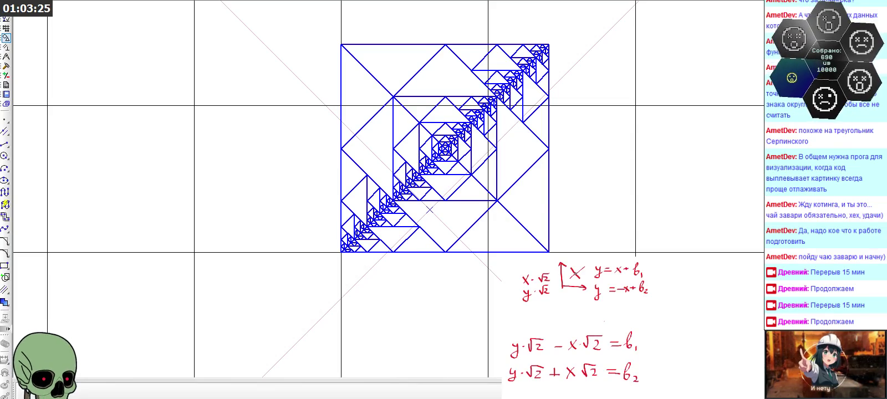
scroll(577, 328, down, 2)
scroll(574, 316, down, 2)
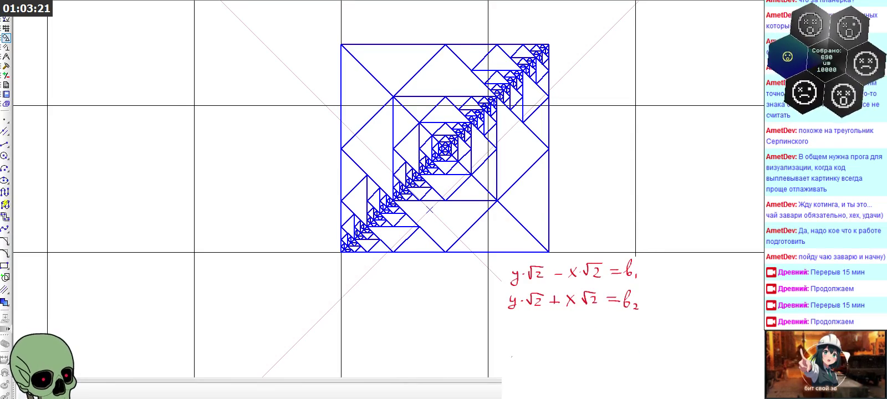
mouse_move(511, 351)
mouse_down()
mouse_move(519, 352)
mouse_move(507, 368)
mouse_move(553, 354)
mouse_move(600, 364)
mouse_move(633, 344)
mouse_move(647, 356)
mouse_move(699, 343)
mouse_move(705, 354)
mouse_up()
scroll(571, 328, up, 2)
scroll(571, 327, up, 1)
scroll(571, 327, down, 3)
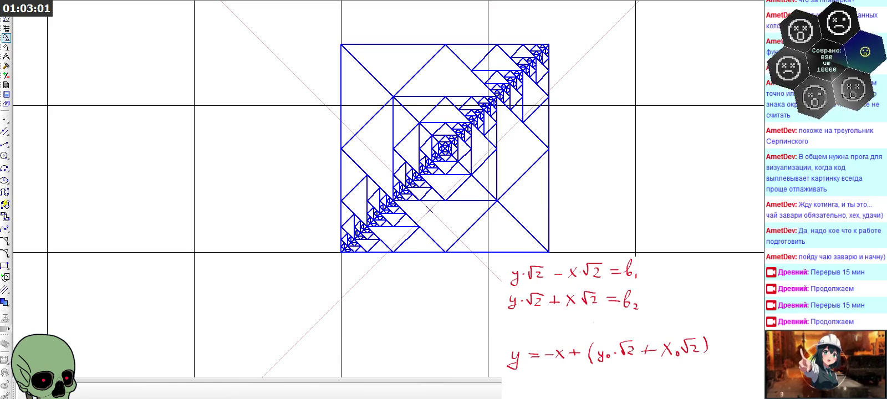
Begin the next line substituting y = 0, reading 0 = −x +.
scroll(610, 311, down, 1)
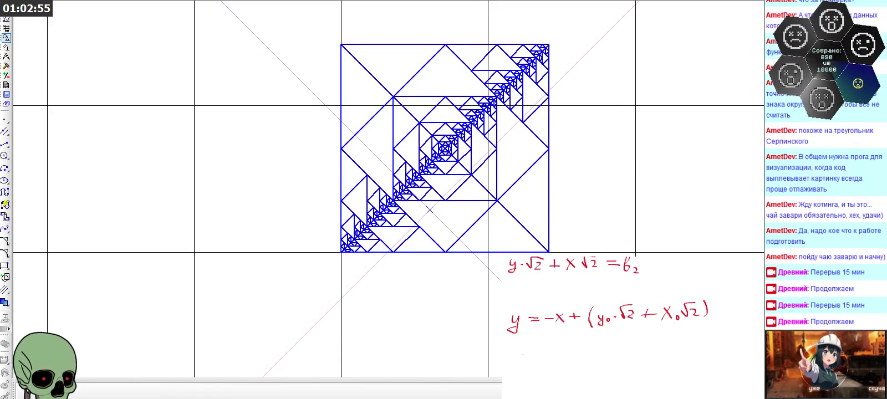
drag(514, 349, 584, 353)
Place the bracketed (y0·√2 + x0√2) after 0 = −x + and handwrite X = beneath it.
drag(585, 289, 714, 328)
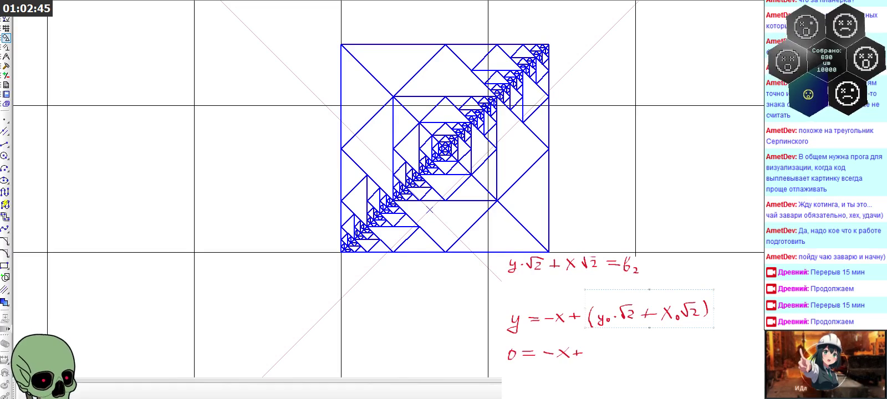
mouse_move(649, 308)
mouse_down()
mouse_move(589, 319)
mouse_move(653, 350)
mouse_up()
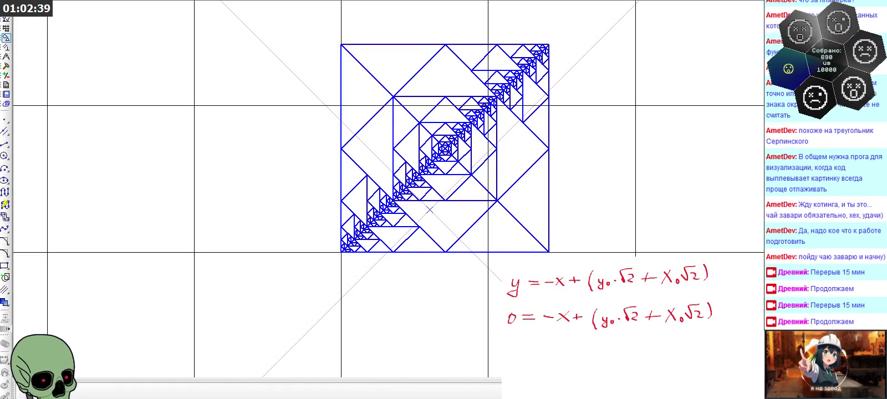
mouse_move(518, 342)
mouse_down()
mouse_move(510, 356)
mouse_move(544, 345)
mouse_up()
drag(531, 354, 546, 353)
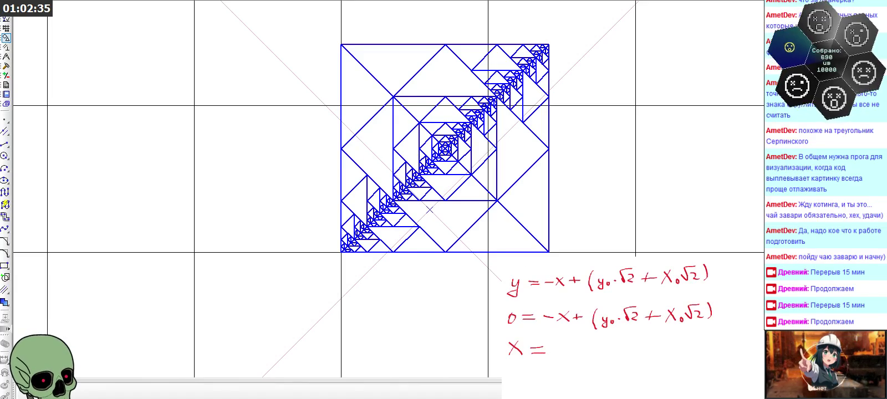
Copy the bracketed (y0·√2 + x0√2) expression and place it after X = to finish the solution.
drag(588, 299, 714, 333)
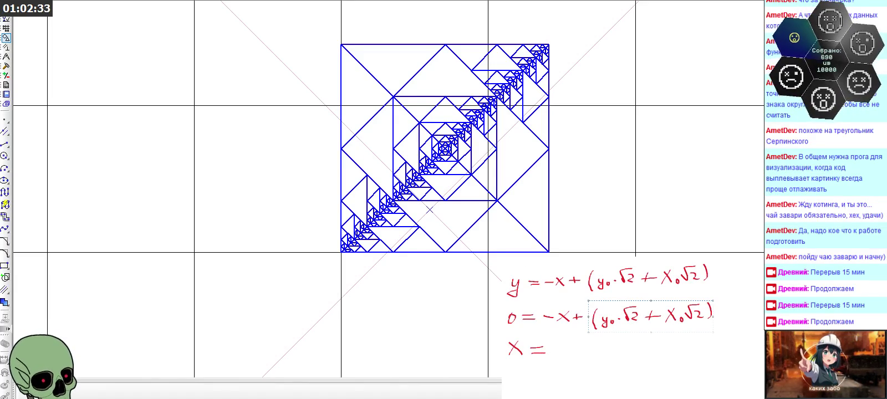
key(Escape)
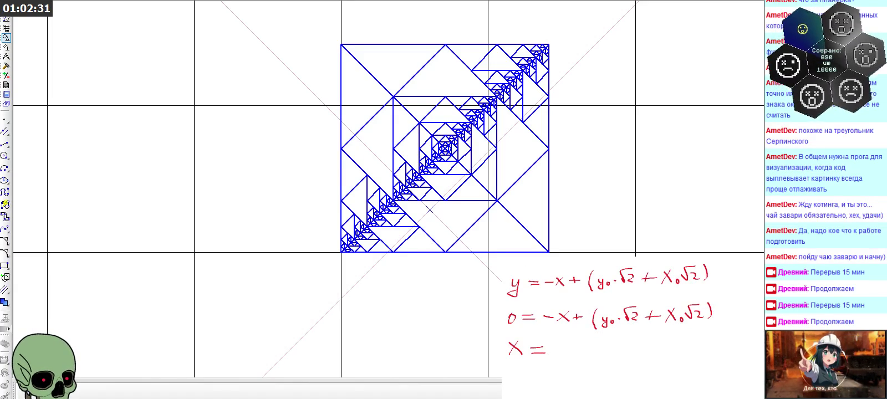
key(ctrl+v)
mouse_move(564, 276)
mouse_down()
mouse_move(622, 351)
mouse_move(617, 346)
mouse_up()
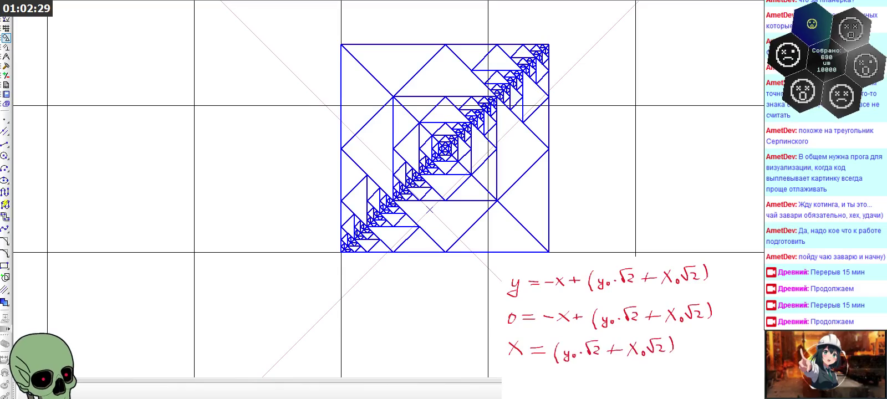
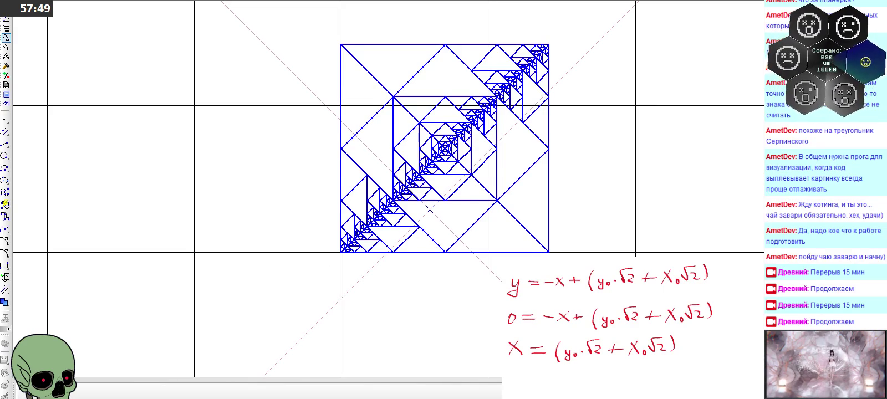
Create local coordinate system СК 3 anchored at the fractal's lower-left corner.
scroll(610, 311, down, 1)
scroll(610, 310, up, 1)
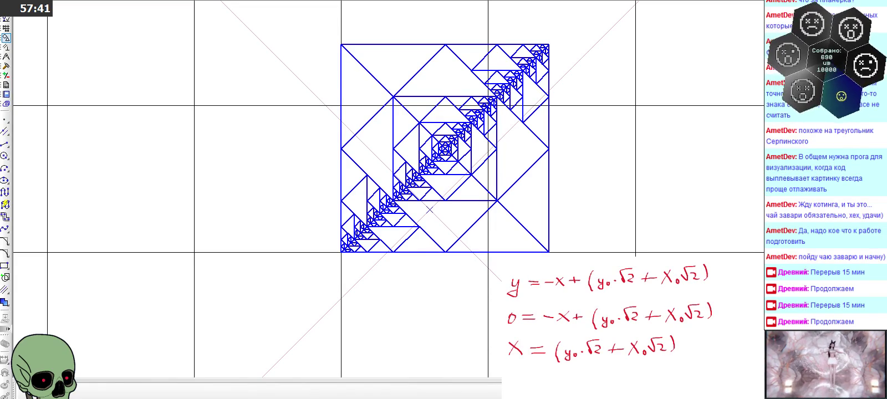
click(5, 119)
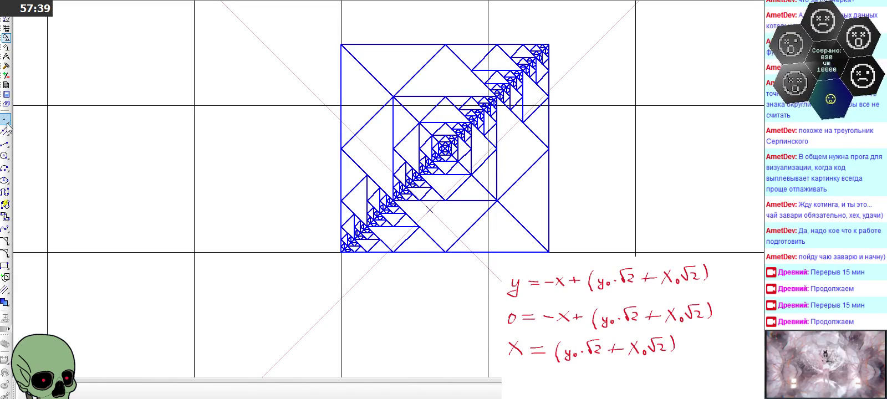
scroll(263, 238, up, 2)
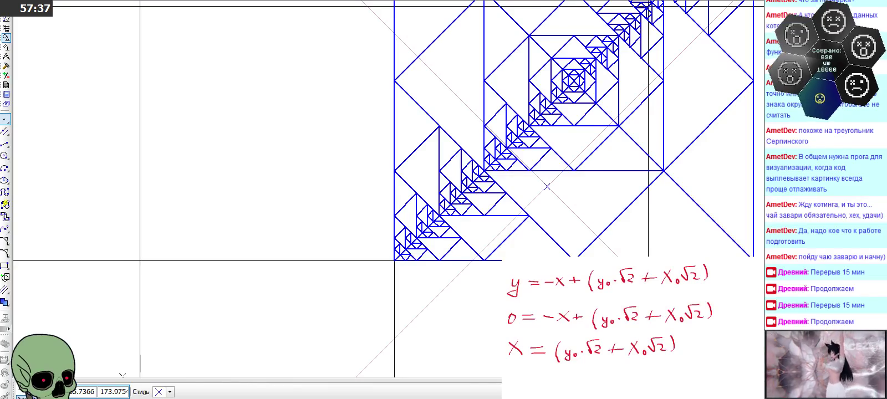
key(Escape)
click(236, 2)
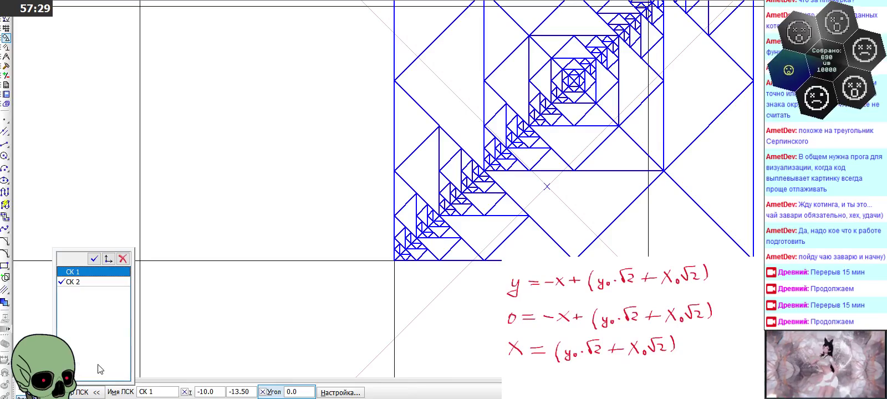
click(109, 263)
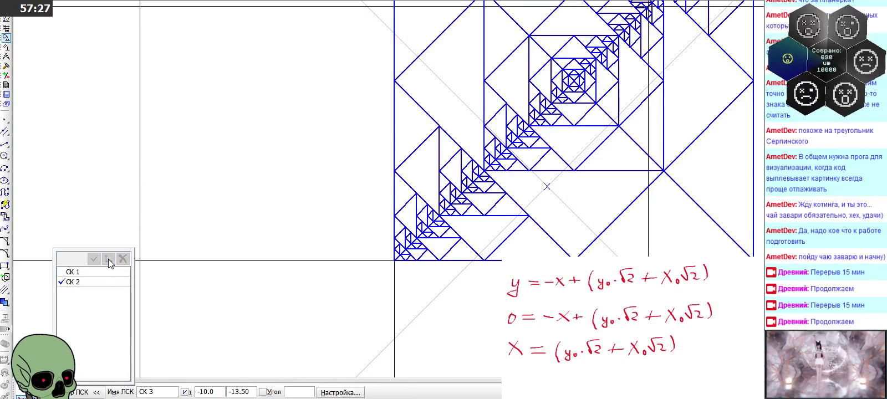
click(394, 260)
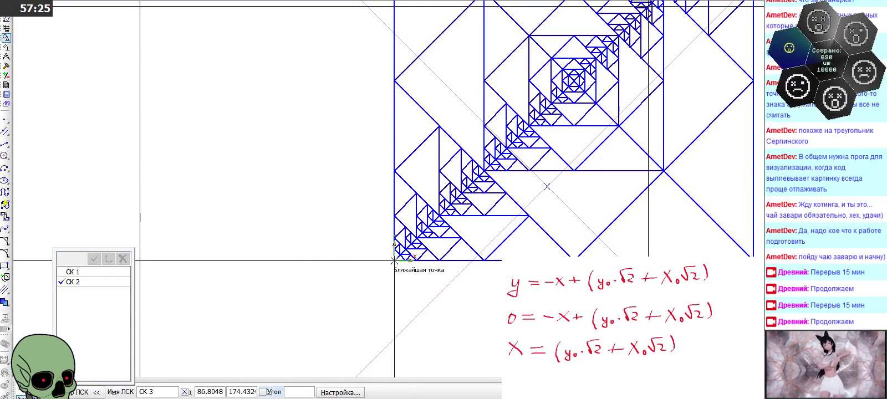
click(483, 260)
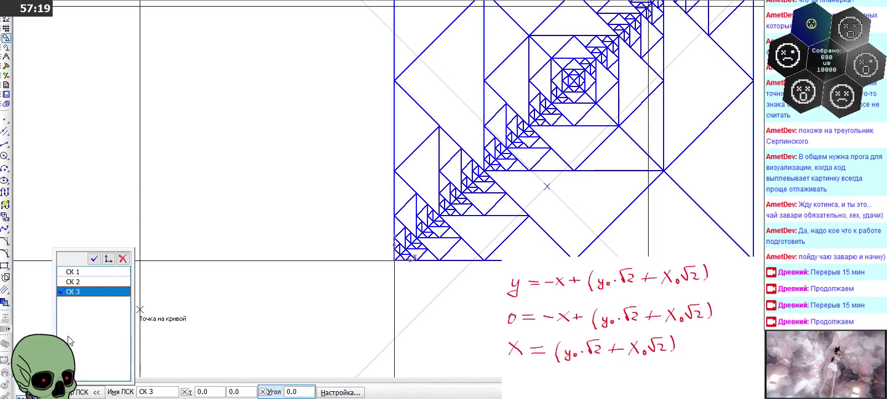
key(Escape)
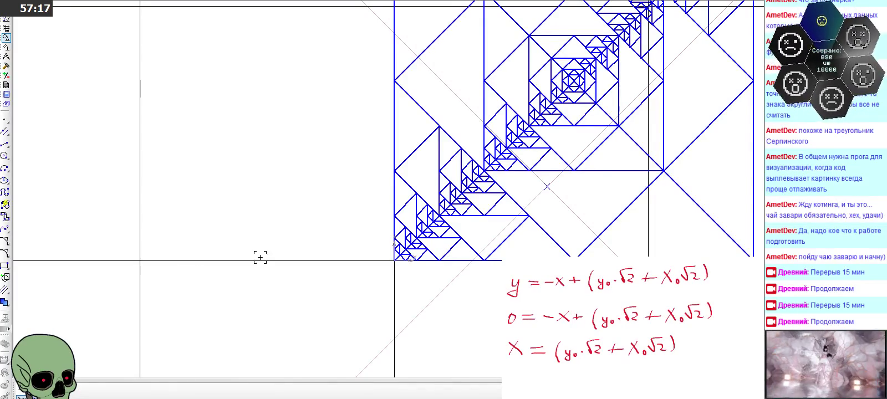
Mark a point where the diagonals cross and open Calculator at the upper left.
click(5, 119)
scroll(558, 197, up, 2)
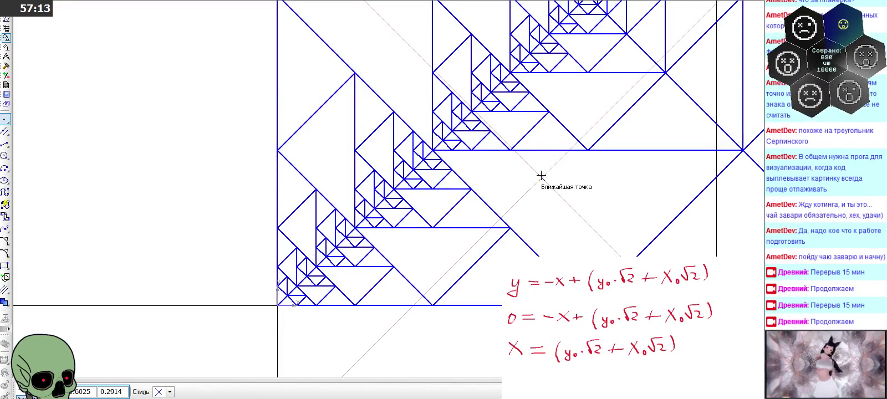
click(541, 176)
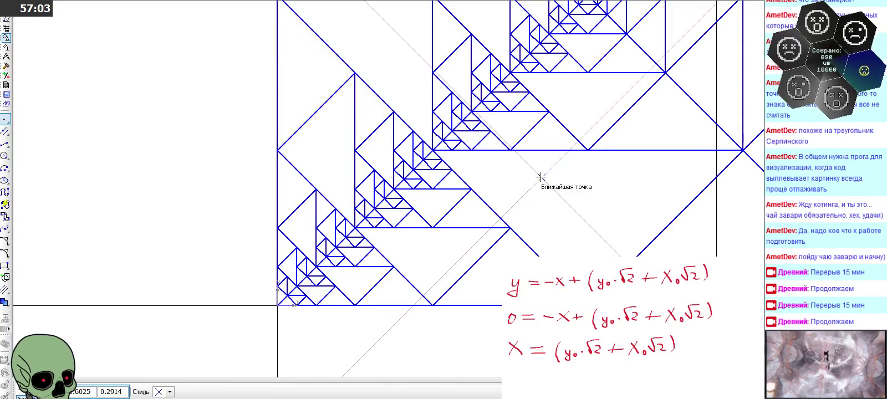
key(XF86Calculator)
drag(236, 91, 202, 78)
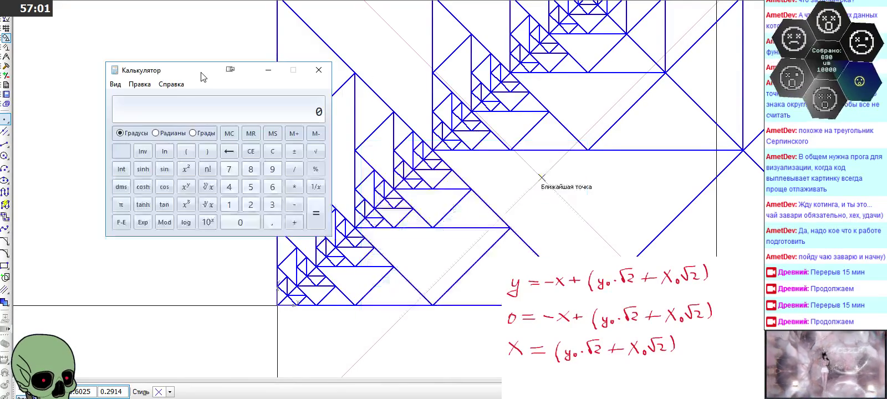
text(,5025)
key(BackSpace)
key(BackSpace)
key(BackSpace)
key(BackSpace)
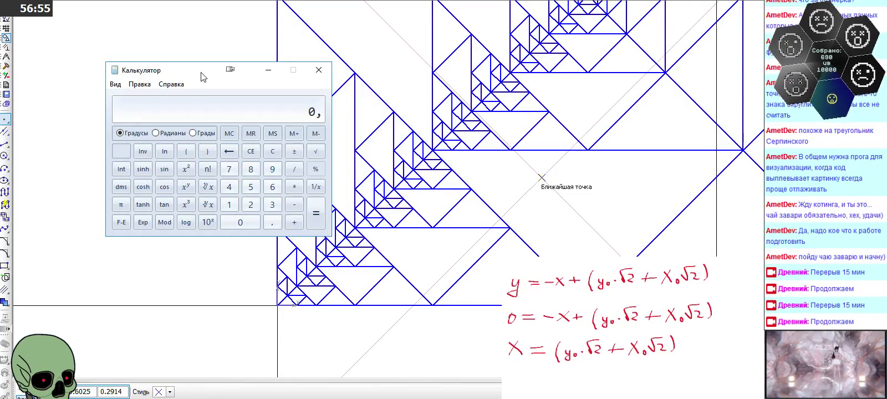
text(6025+0,2914)
key(Return)
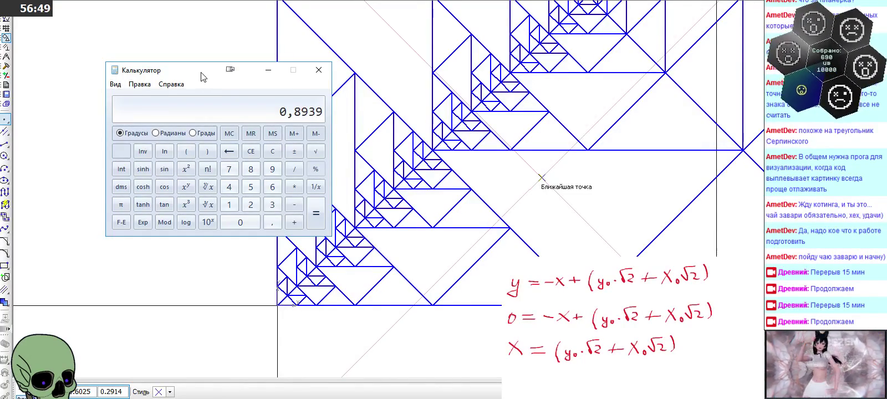
click(294, 187)
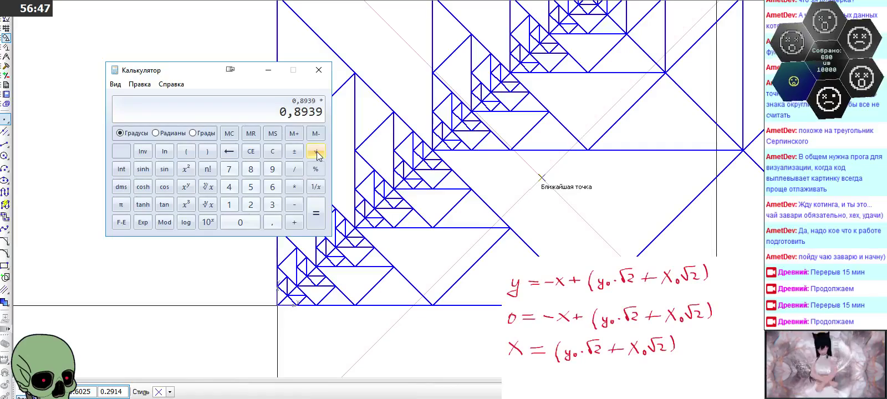
click(250, 204)
click(316, 154)
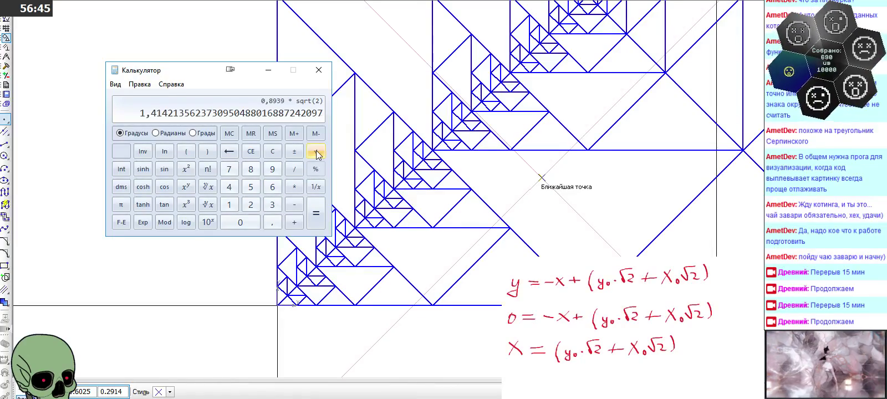
click(312, 223)
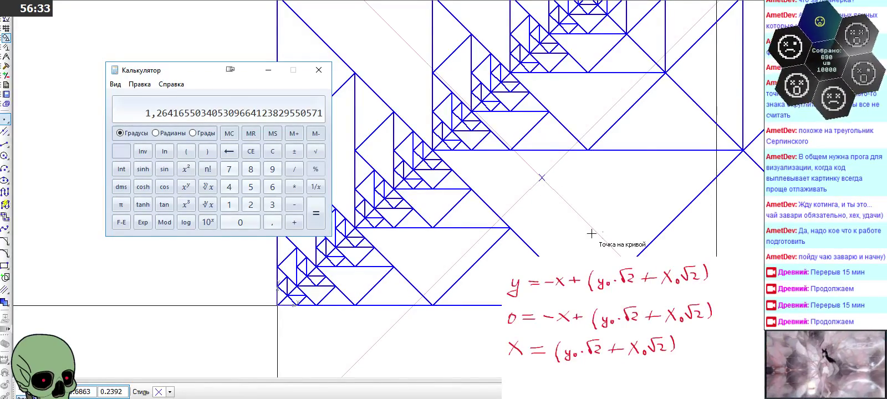
scroll(542, 178, down, 2)
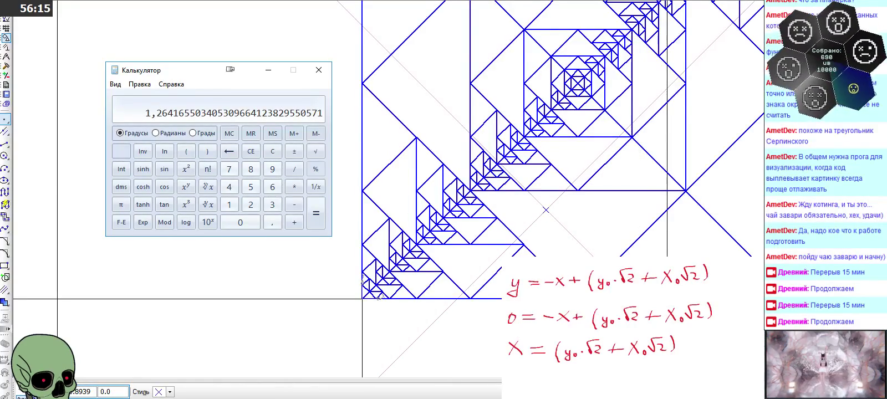
click(274, 153)
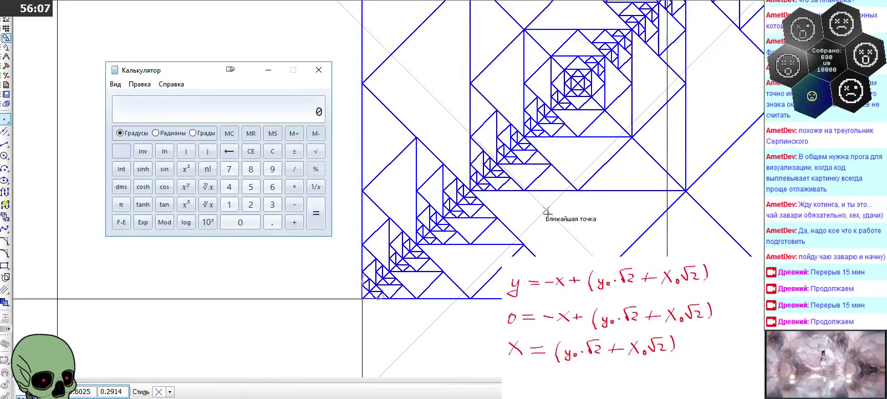
Add 0.6025 + 0.2914 in Calculator to get 0.8939.
text(.)
text(6025)
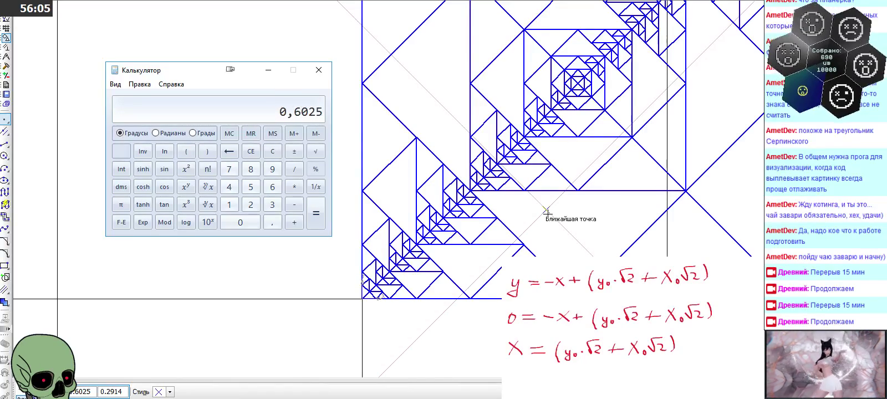
text(+0.2914)
key(Return)
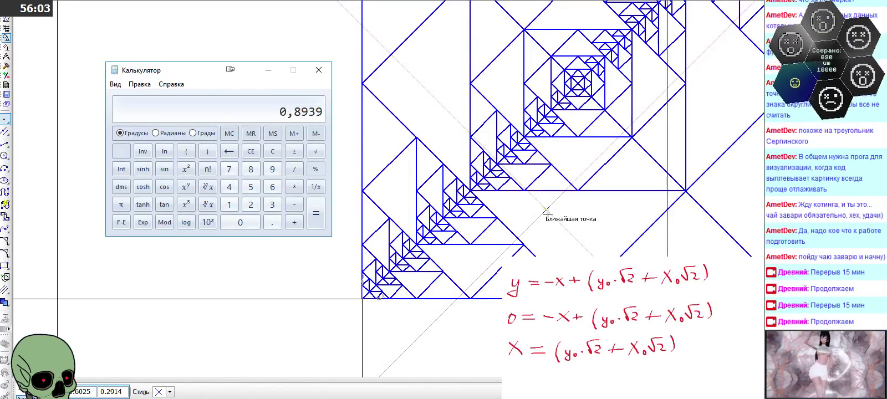
text(0.00.8939)
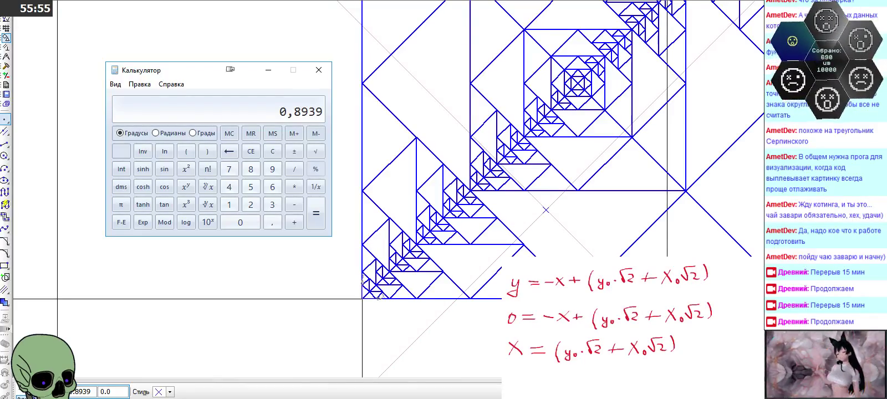
text(1.46111.4142)
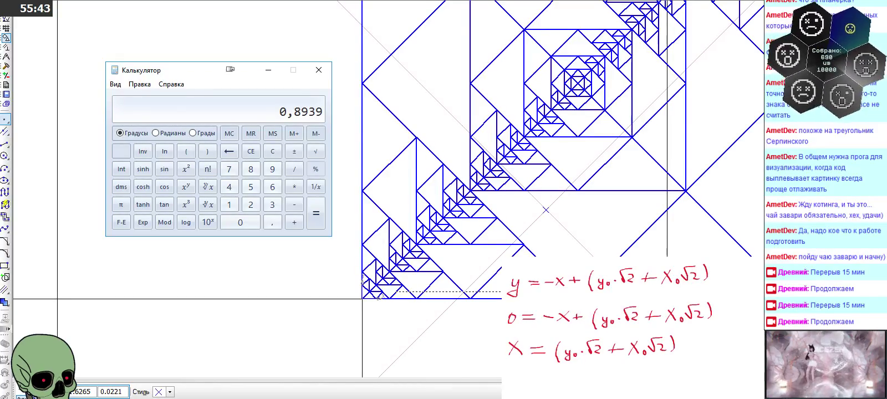
Enter x 0.8939 and y 0.0 as the new point's coordinates.
key(ctrl+v)
key(Tab)
text(0.0)
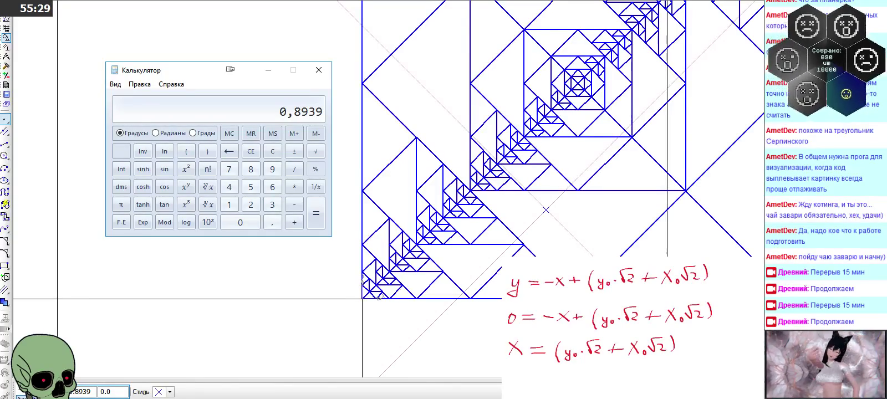
scroll(546, 210, down, 1)
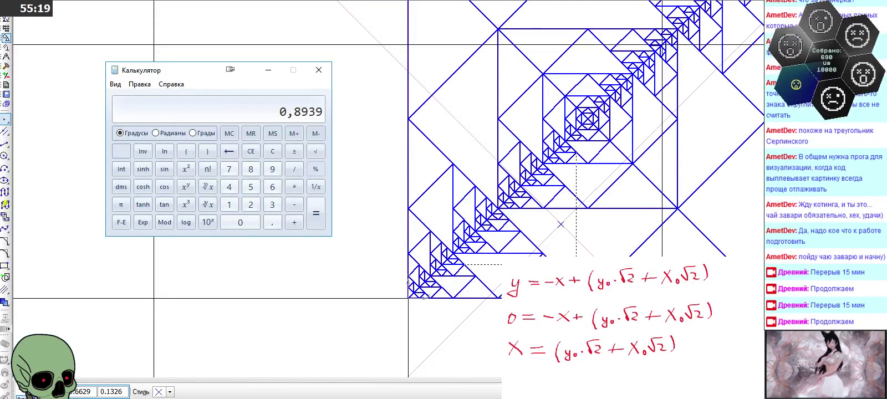
scroll(614, 198, up, 3)
scroll(618, 149, down, 2)
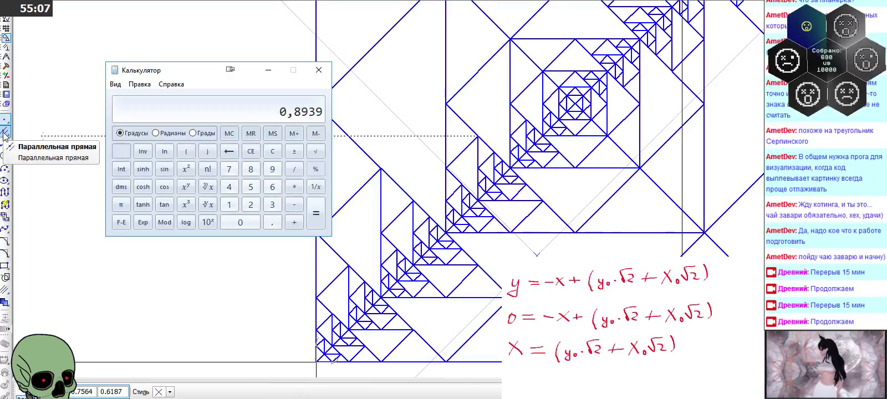
Draw a line at 90° up from the point at x 0.8939, then end the line command.
click(44, 143)
click(4, 132)
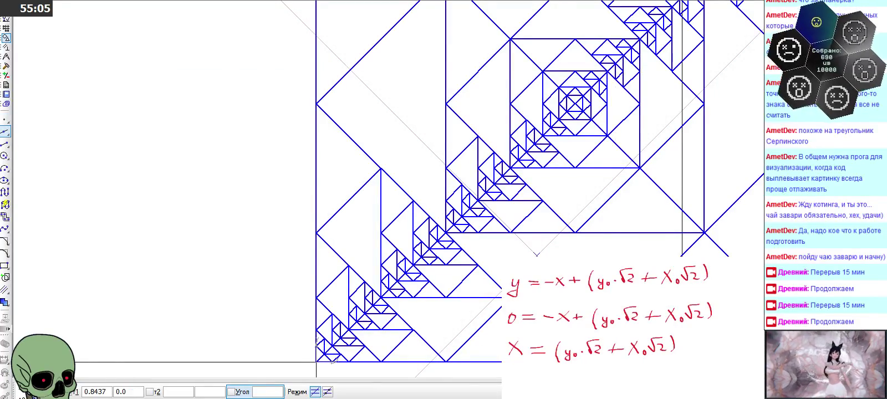
click(655, 256)
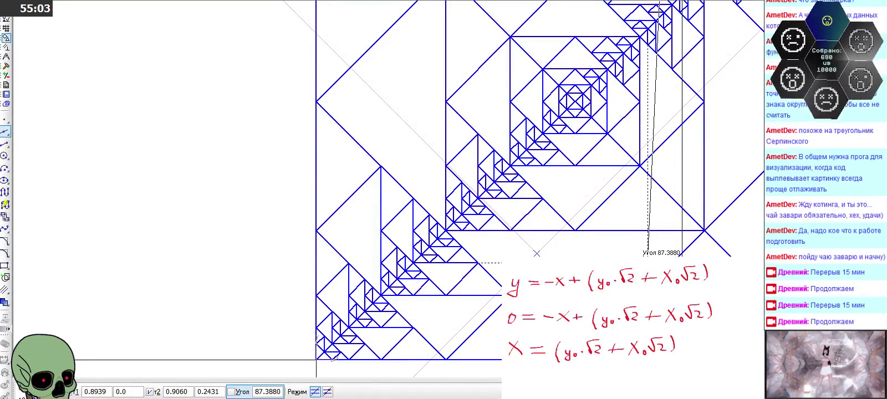
scroll(594, 183, up, 3)
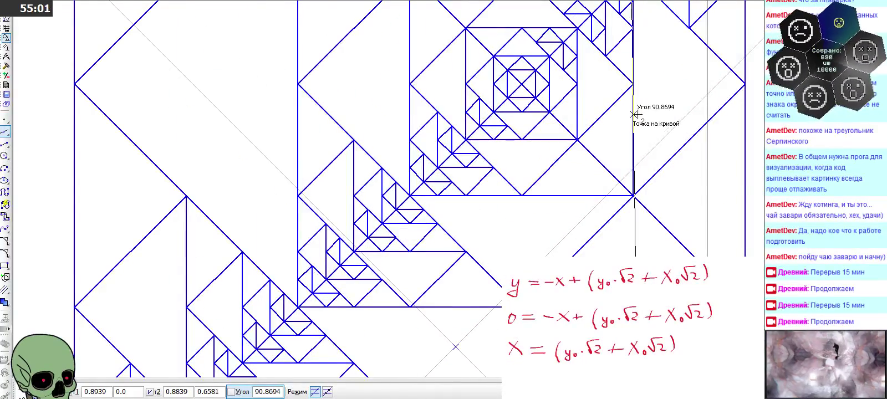
scroll(643, 128, down, 2)
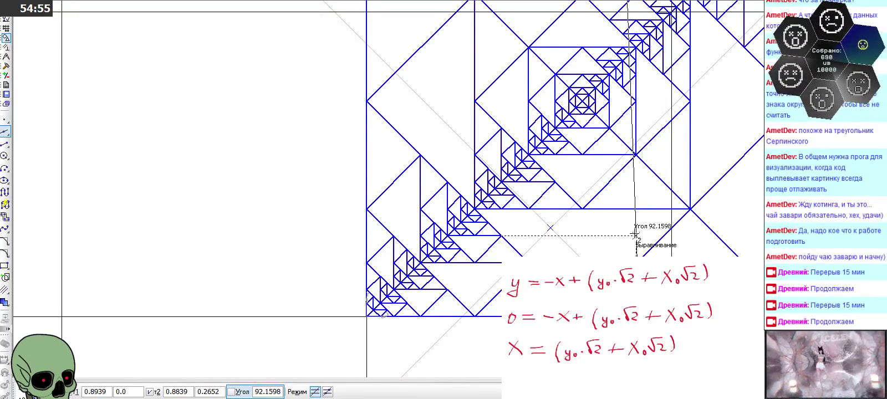
text(90)
key(Return)
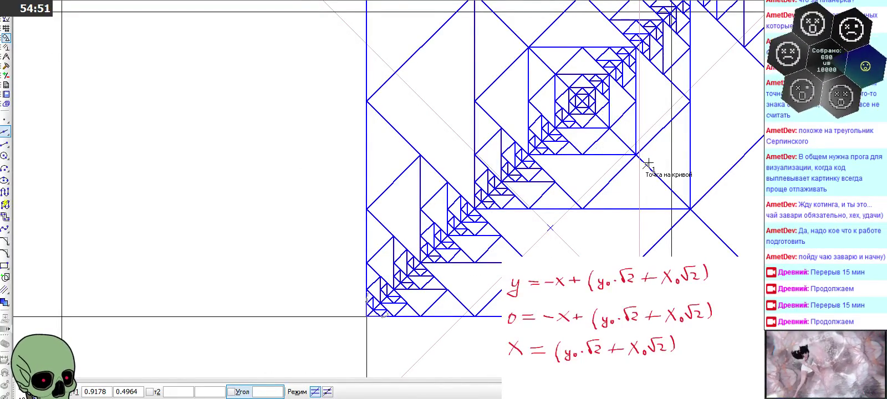
scroll(644, 155, down, 1)
scroll(659, 117, down, 1)
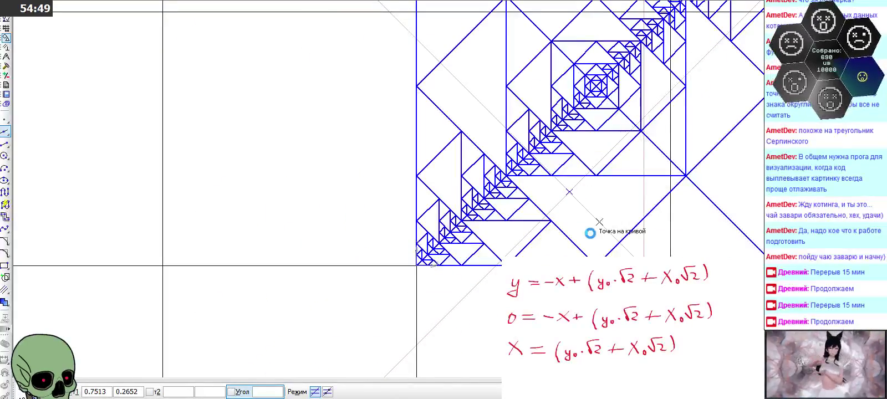
scroll(684, 217, down, 1)
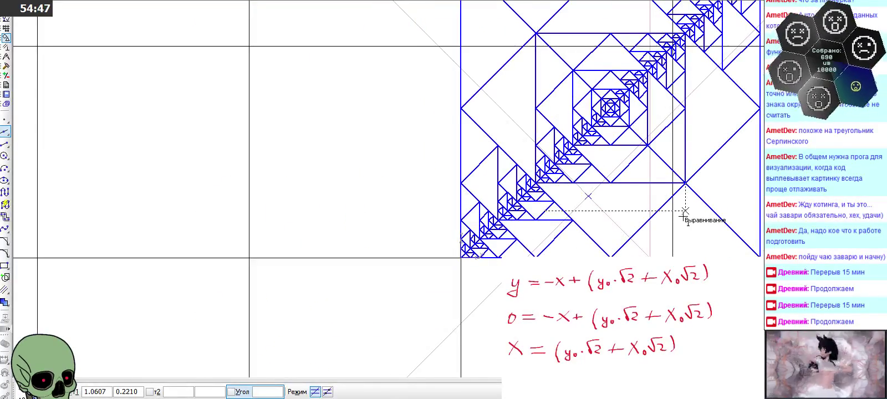
scroll(685, 213, down, 1)
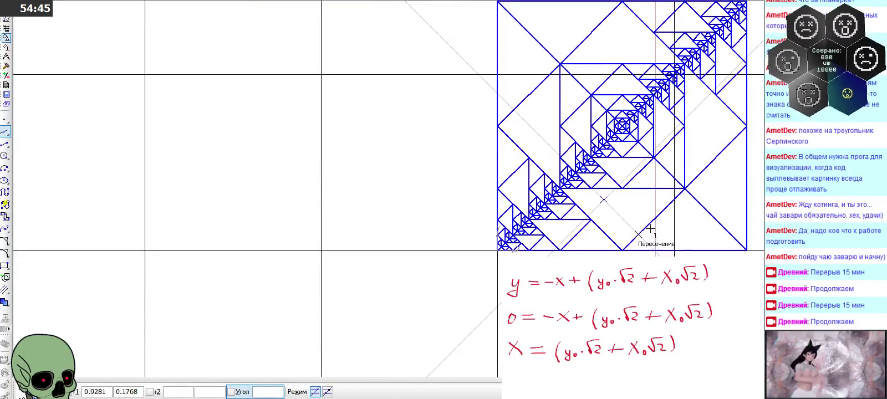
key(Escape)
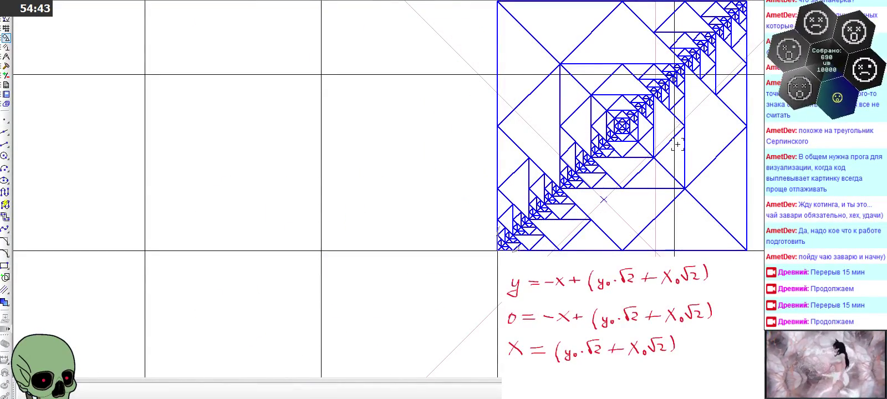
scroll(677, 145, up, 2)
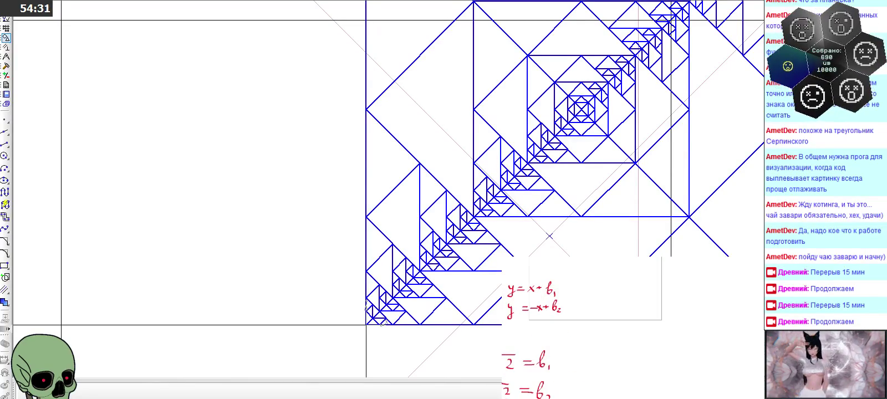
Handwrite y = X + b₁ = −X + √2, redoing the miswritten X.
drag(611, 289, 613, 301)
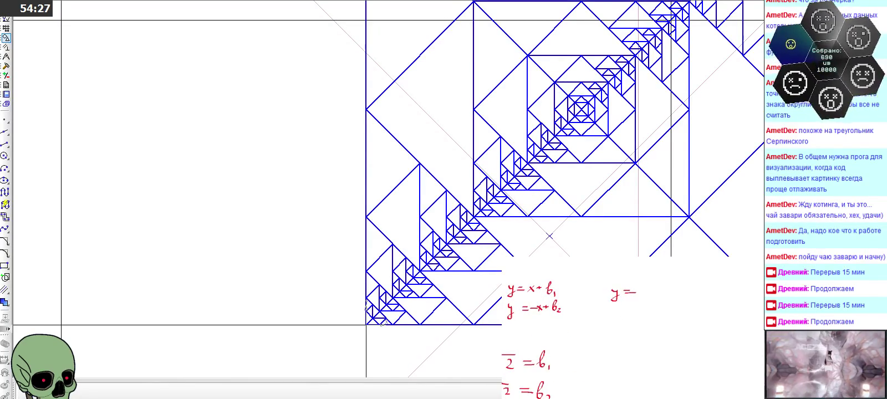
drag(642, 283, 649, 292)
drag(649, 282, 643, 291)
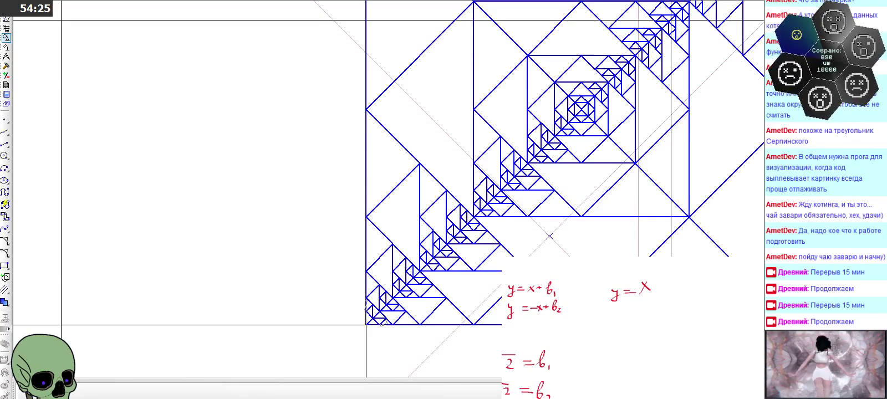
key(ctrl+z)
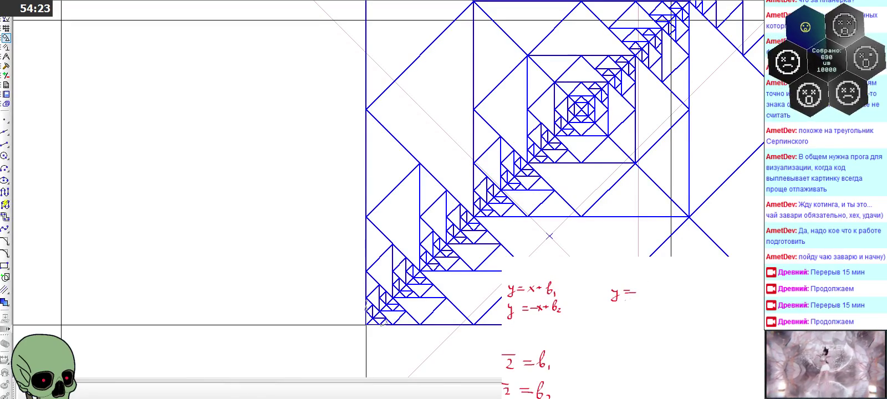
drag(643, 286, 650, 293)
mouse_move(649, 284)
mouse_down()
mouse_move(642, 293)
mouse_move(674, 297)
mouse_up()
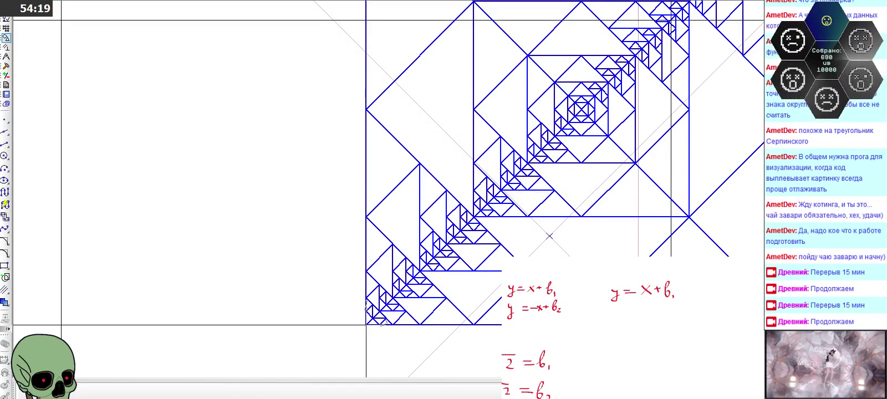
scroll(633, 327, right, 2)
drag(633, 288, 653, 293)
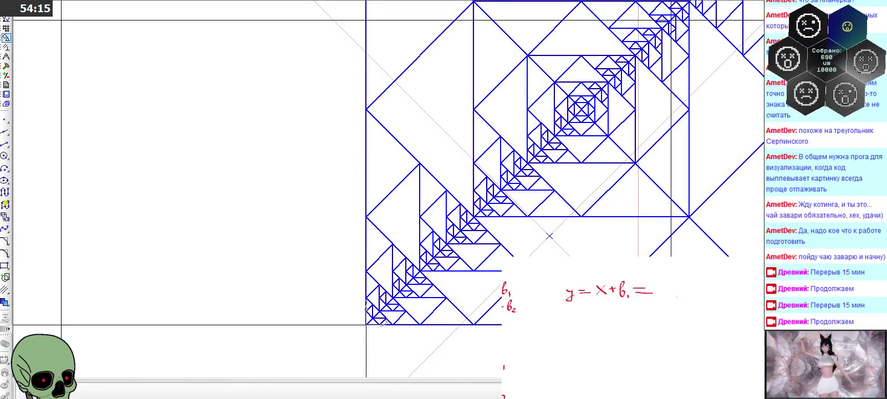
drag(658, 291, 686, 298)
mouse_move(686, 286)
mouse_down()
mouse_move(676, 299)
mouse_move(708, 280)
mouse_move(719, 293)
mouse_up()
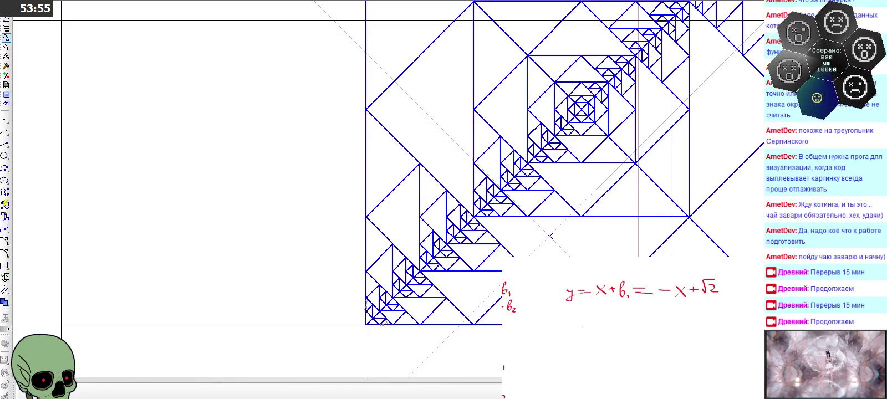
Write 2X = √2 − b₁ on the next line and begin X = √2 −.
drag(571, 322, 590, 331)
mouse_move(590, 322)
mouse_down()
mouse_move(583, 331)
mouse_move(655, 320)
mouse_up()
scroll(632, 327, right, 2)
mouse_move(540, 347)
mouse_down()
mouse_move(548, 358)
mouse_move(540, 359)
mouse_move(588, 338)
mouse_up()
click(595, 343)
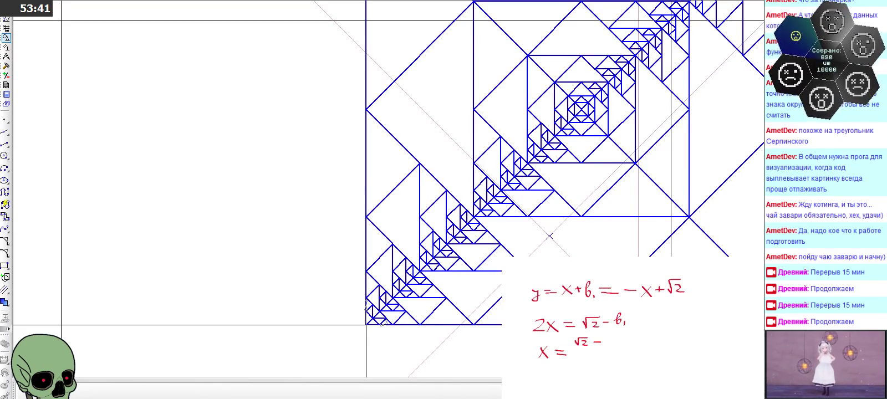
Label the formula's terms || y₁ and || X₁, redrawing the subscript 1 under X.
scroll(632, 327, left, 3)
scroll(633, 327, down, 3)
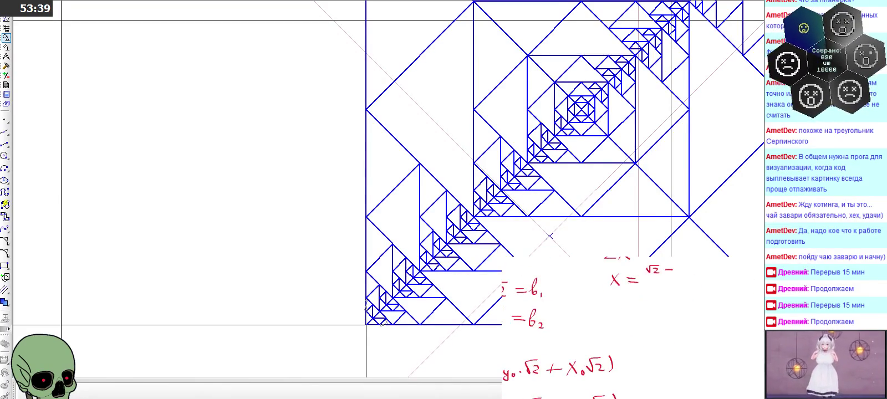
scroll(632, 328, down, 1)
scroll(577, 327, left, 2)
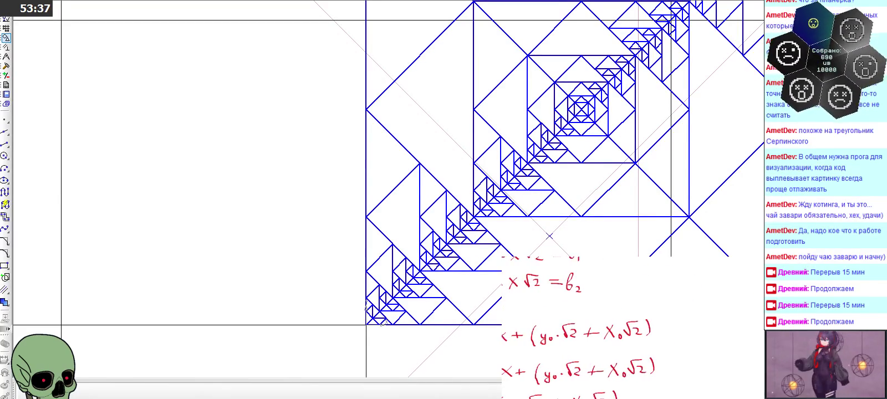
scroll(577, 327, down, 2)
scroll(576, 319, down, 2)
scroll(576, 319, left, 1)
scroll(582, 311, left, 1)
mouse_move(565, 347)
mouse_down()
mouse_move(561, 376)
mouse_move(572, 375)
mouse_up()
mouse_move(627, 349)
mouse_down()
mouse_move(632, 372)
mouse_move(625, 374)
mouse_up()
drag(636, 369, 636, 374)
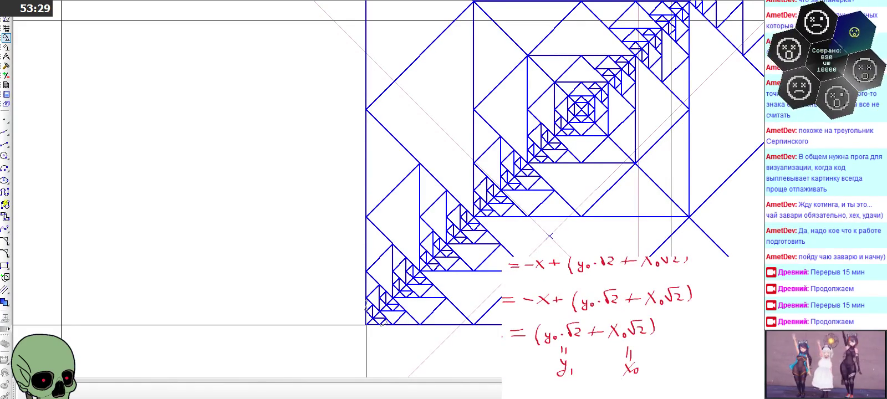
key(ctrl+z)
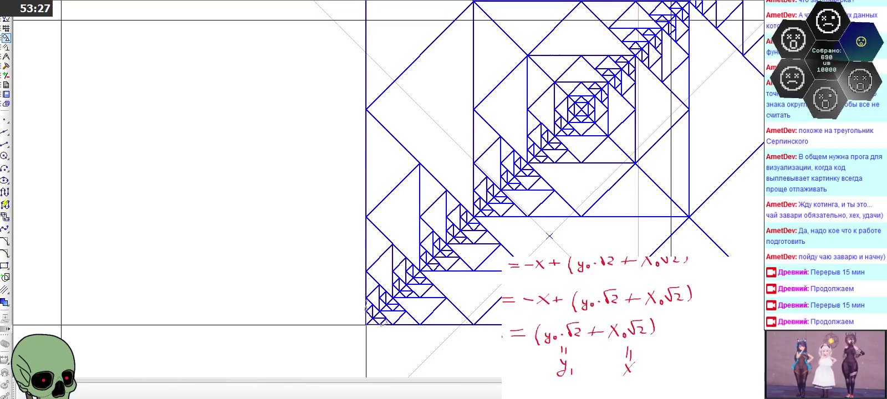
drag(638, 371, 638, 378)
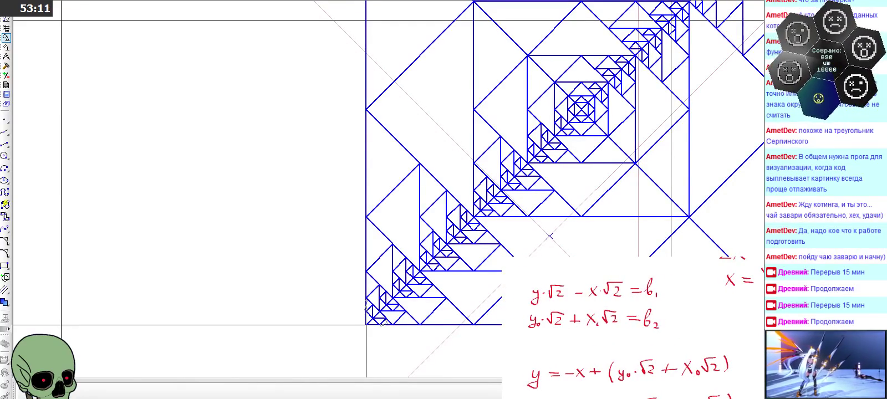
Add a 0 subscript to y in the first equation and bring the b₁, b₂ working into view.
drag(534, 297, 539, 301)
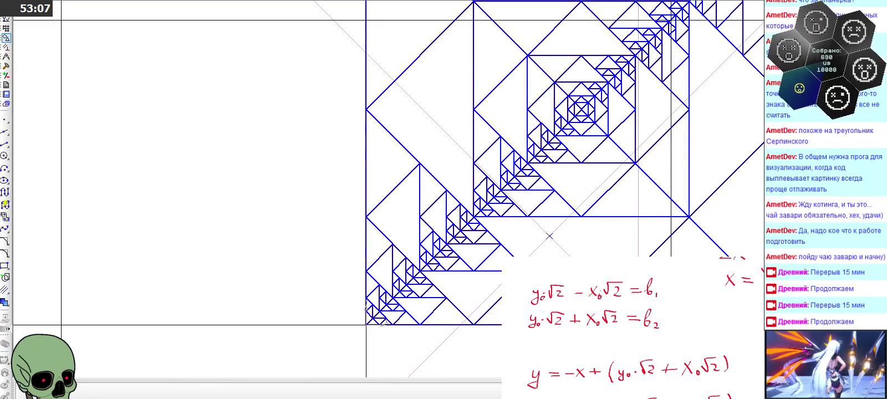
mouse_move(665, 333)
mouse_down()
mouse_move(563, 333)
mouse_move(602, 313)
mouse_up()
drag(610, 288, 610, 344)
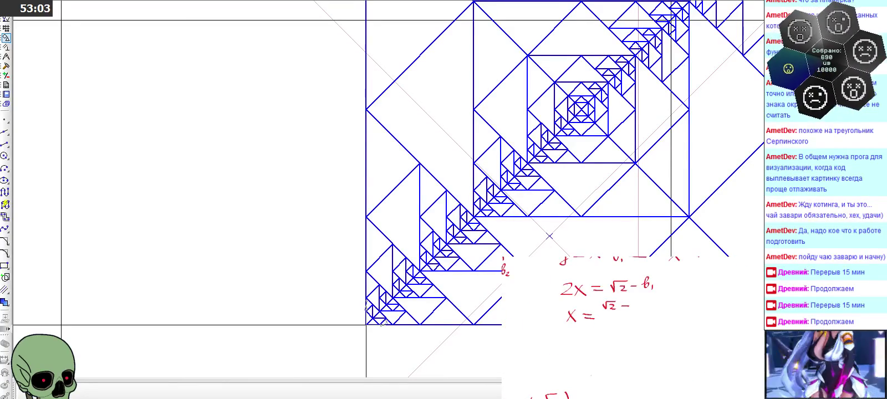
mouse_move(555, 310)
mouse_down()
mouse_move(693, 311)
mouse_move(565, 327)
mouse_up()
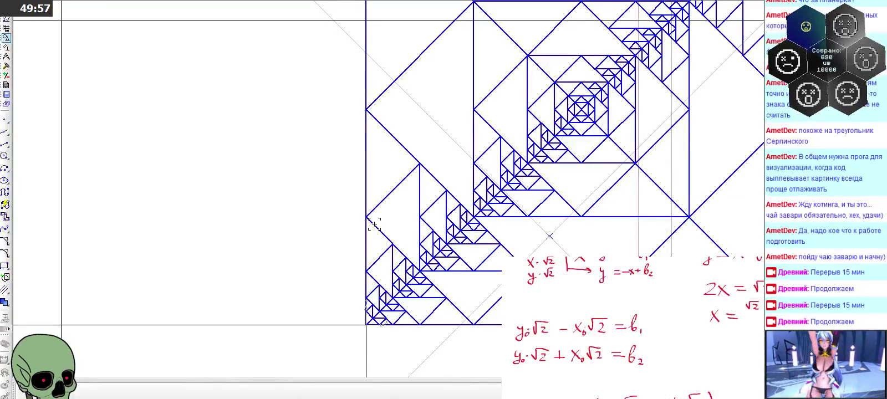
Write the intercept equations y0√2 − x0√2 = b1 and y0√2 + x0√2 = b2 below the notes.
scroll(303, 228, down, 3)
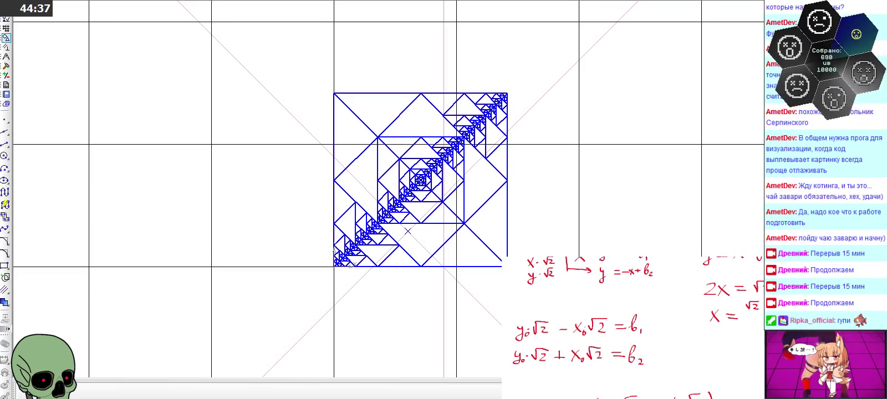
scroll(210, 192, down, 1)
Zoom the KOMPAS fractal view in and out beside the x = (√2 − y0√2 + x0√2)/2 derivation.
scroll(359, 217, up, 2)
scroll(389, 222, down, 2)
scroll(386, 219, up, 1)
scroll(384, 222, down, 1)
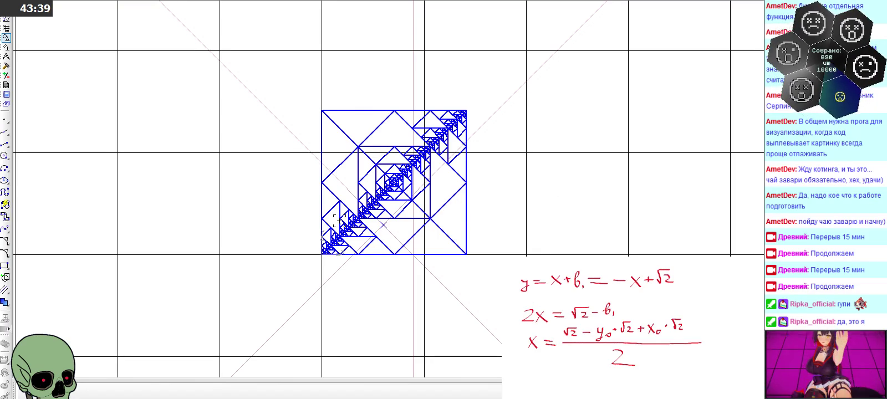
Start the Point tool with the triangle point style.
scroll(371, 228, up, 2)
scroll(374, 227, up, 2)
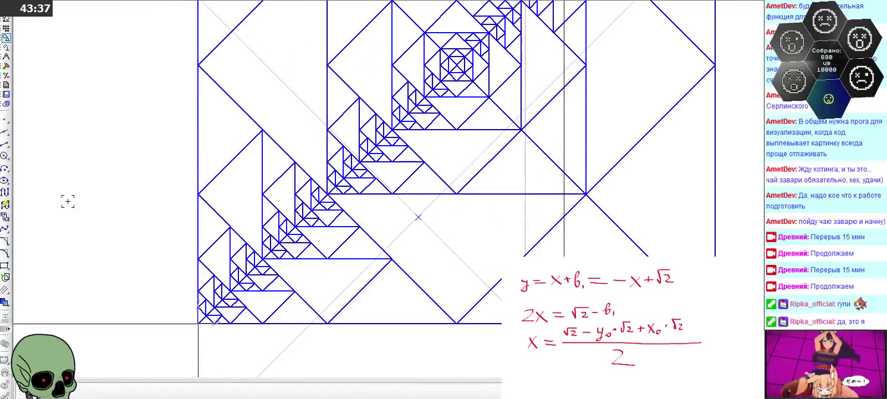
click(5, 120)
scroll(476, 123, up, 2)
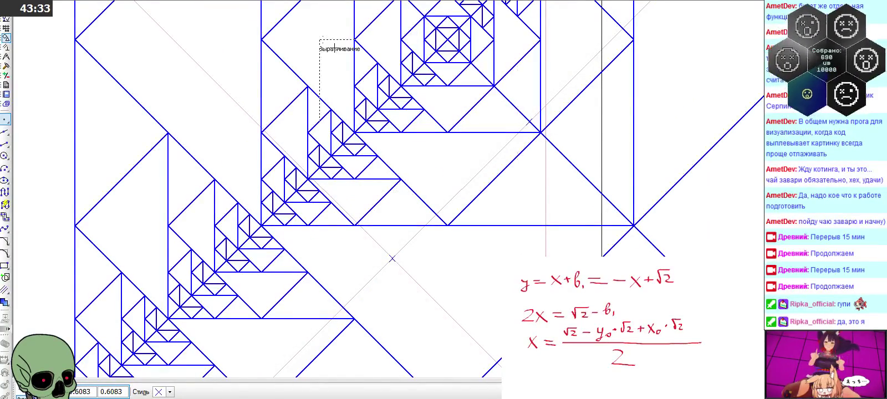
click(169, 392)
click(183, 341)
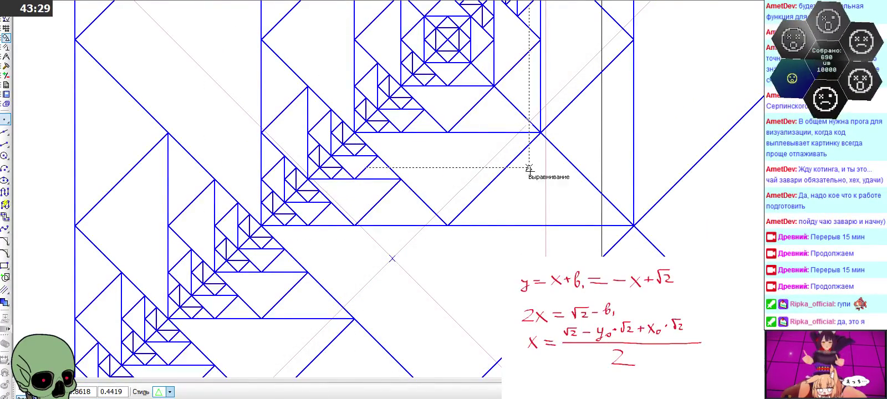
Mark two snapped points on the nested-square fractal's lines.
scroll(529, 141, up, 2)
scroll(527, 105, up, 2)
scroll(522, 103, down, 4)
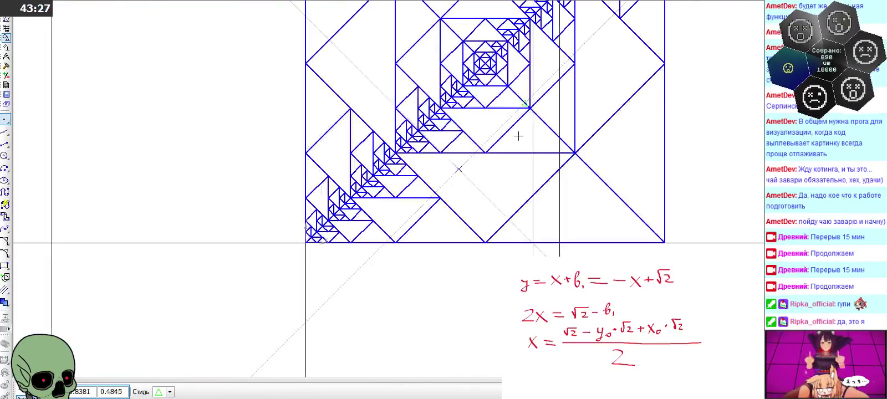
scroll(526, 200, up, 1)
scroll(525, 253, down, 1)
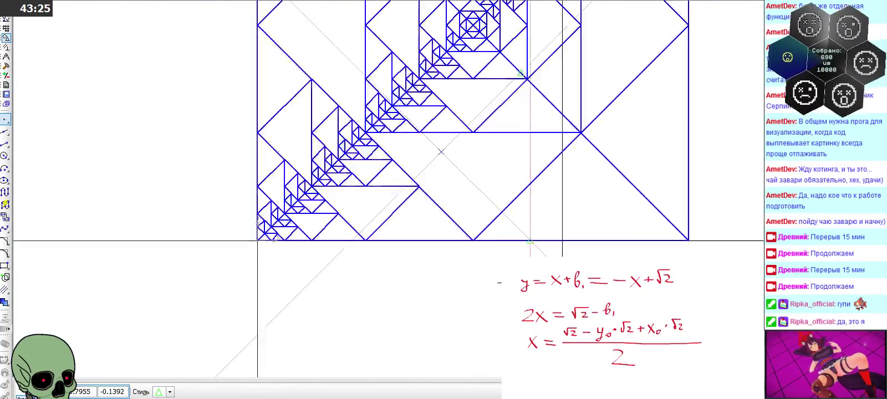
scroll(500, 283, down, 1)
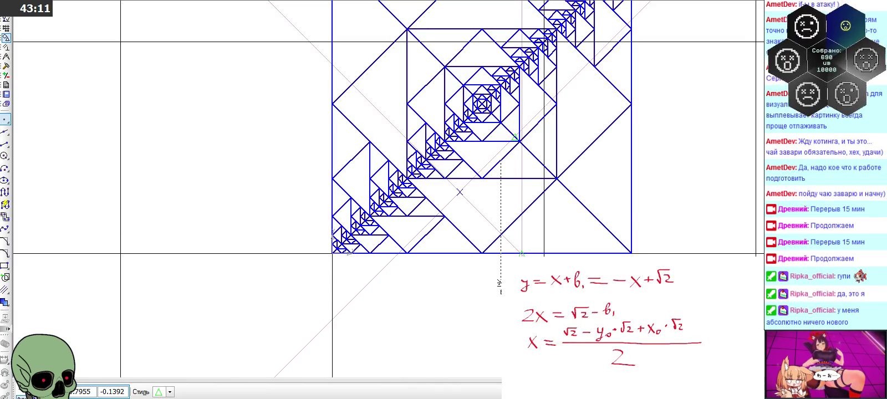
scroll(460, 192, up, 1)
scroll(461, 191, up, 2)
click(461, 192)
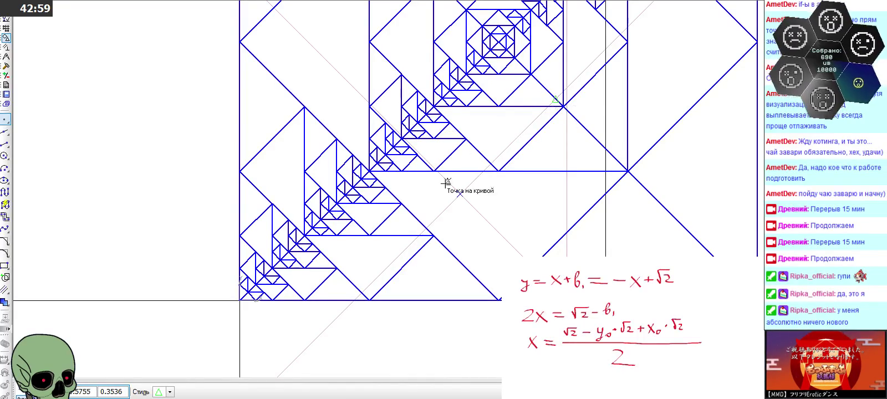
click(555, 102)
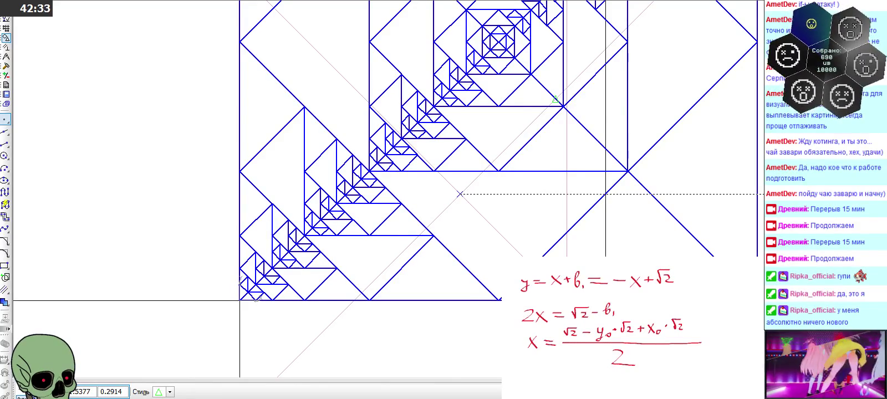
scroll(610, 322, down, 1)
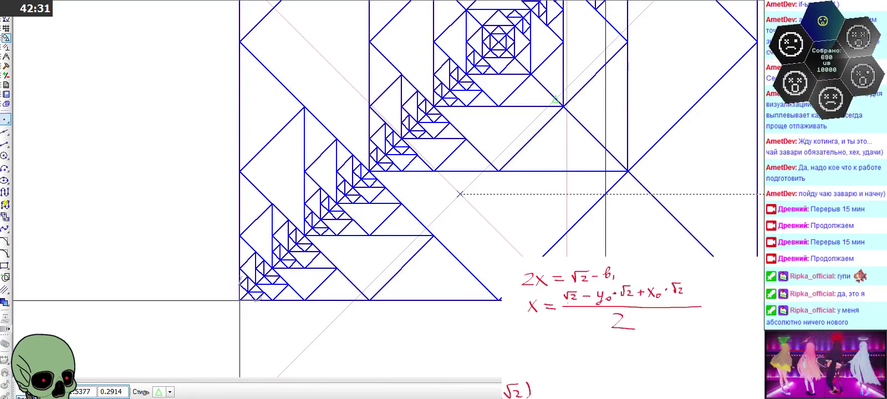
Write 'y = −' below the x formula and nudge the 2x = √2 − b₁ line.
mouse_move(531, 348)
mouse_down()
mouse_move(538, 347)
mouse_move(534, 364)
mouse_move(560, 355)
mouse_up()
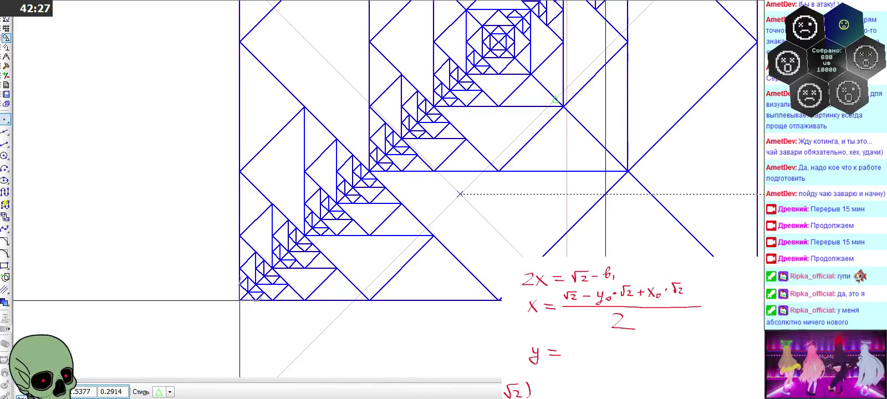
scroll(610, 321, up, 1)
scroll(610, 322, down, 1)
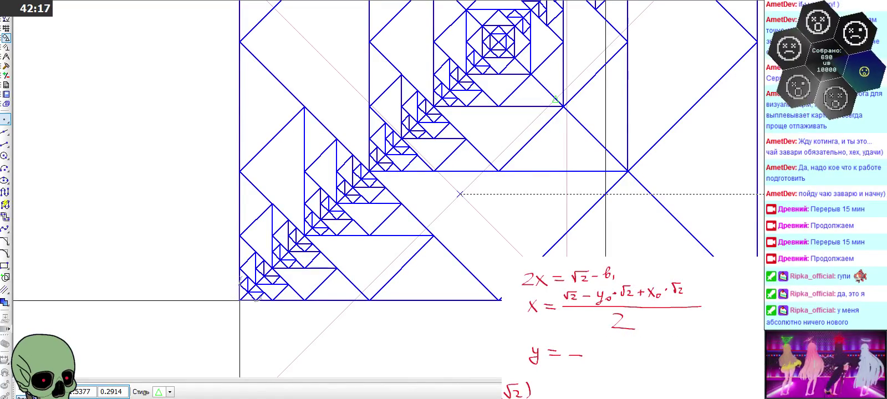
scroll(610, 322, up, 1)
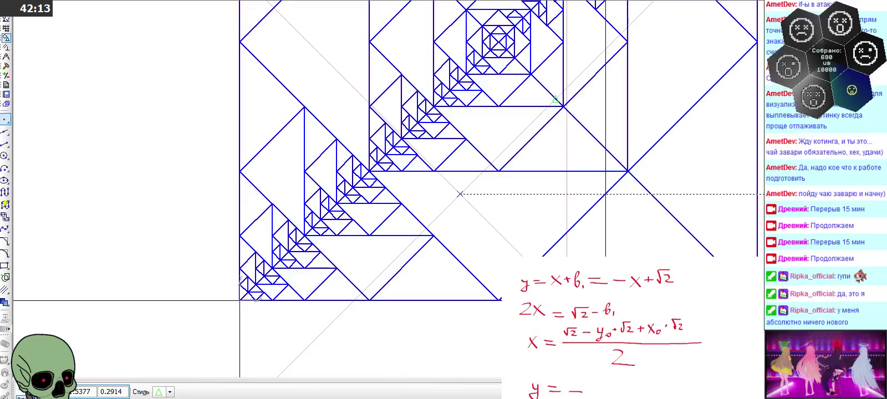
drag(553, 303, 552, 298)
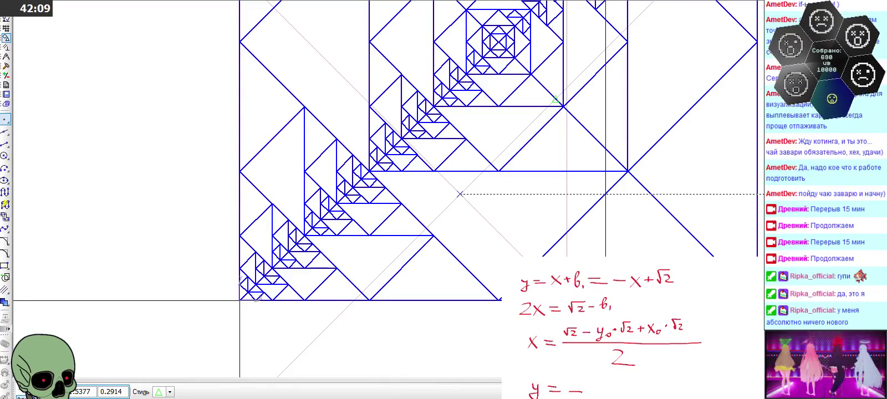
scroll(610, 327, down, 1)
Copy the x fraction (√2 − y₀·√2 + x₀·√2)/2 and paste it after y = −.
drag(525, 283, 703, 343)
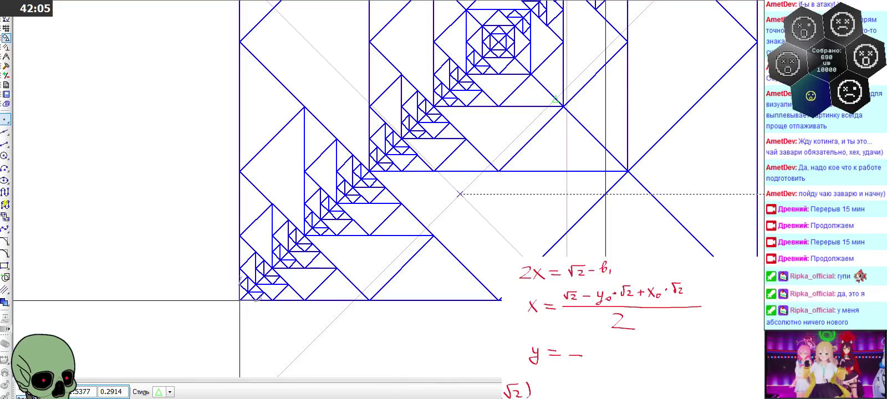
drag(526, 282, 675, 313)
key(Escape)
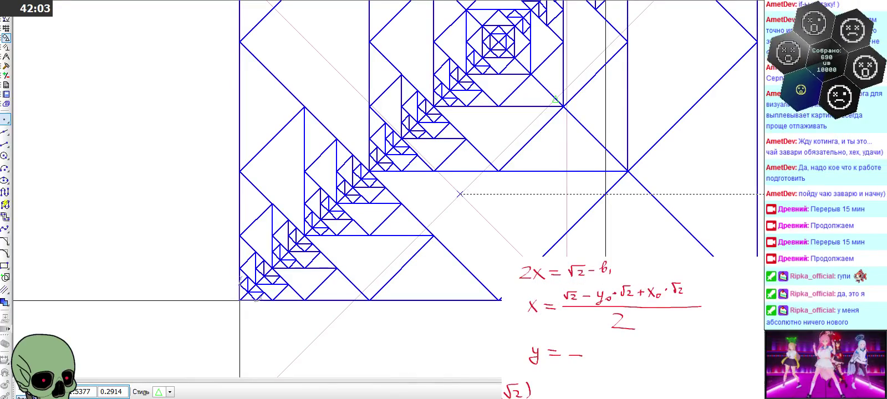
drag(524, 280, 712, 333)
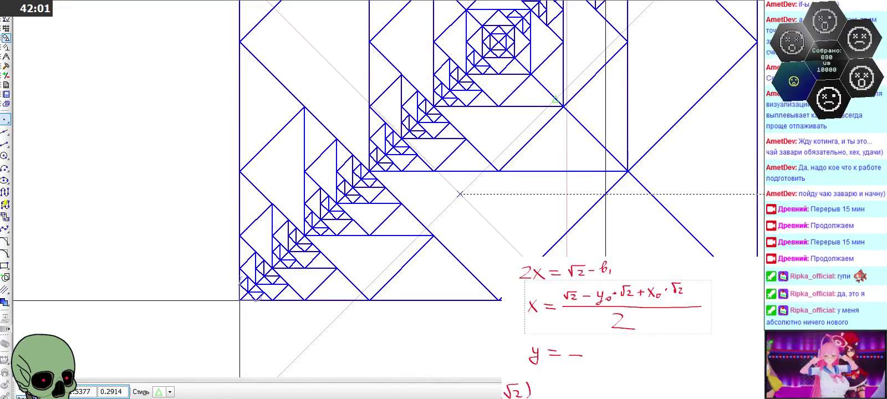
key(Escape)
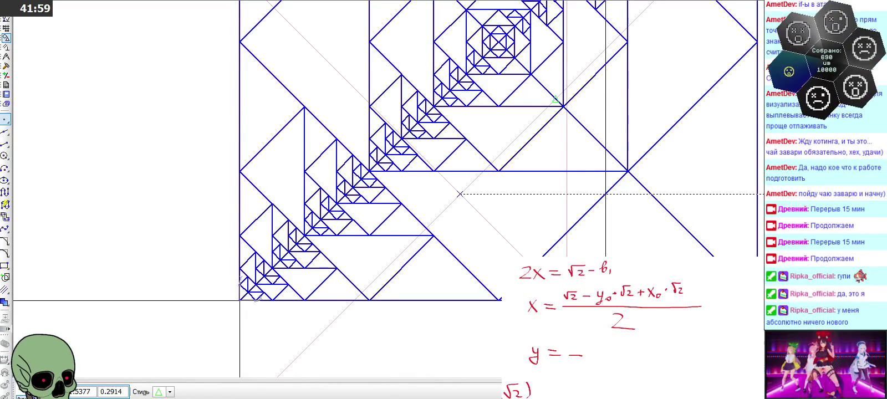
drag(562, 279, 711, 337)
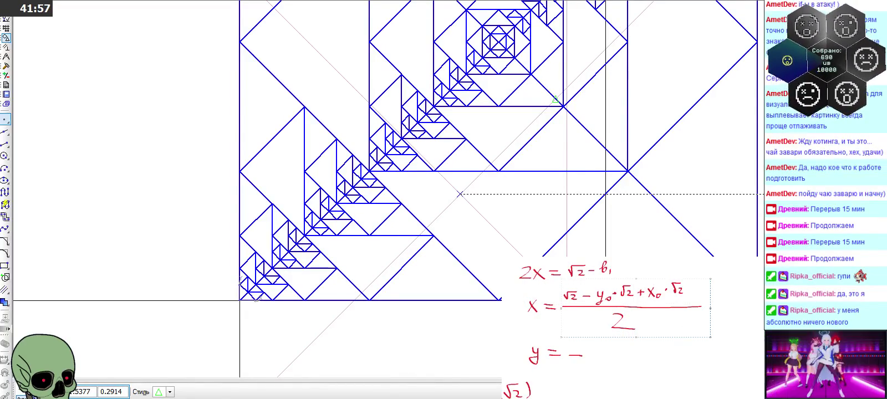
key(Escape)
key(ctrl+v)
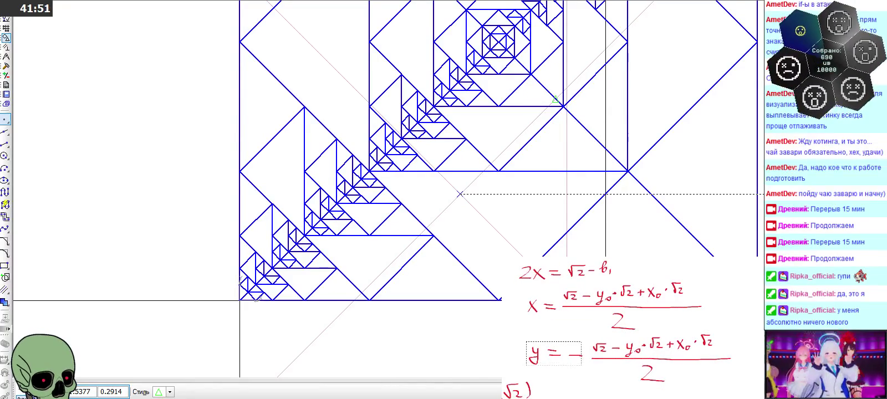
Finish the y formula with + √2.
scroll(610, 322, right, 1)
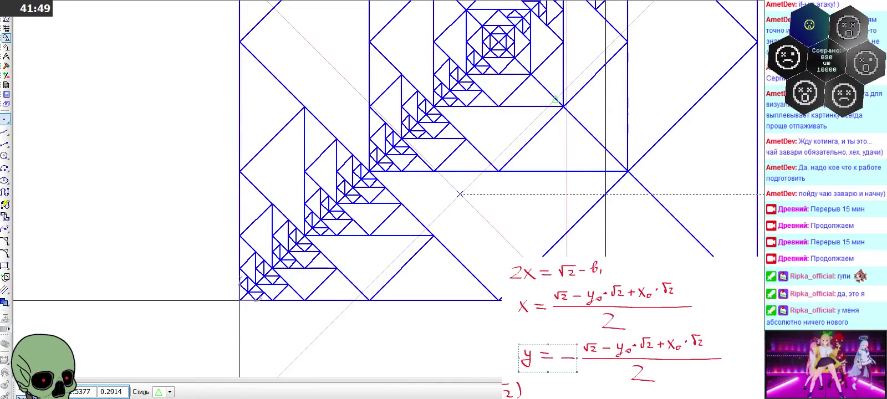
scroll(610, 322, right, 5)
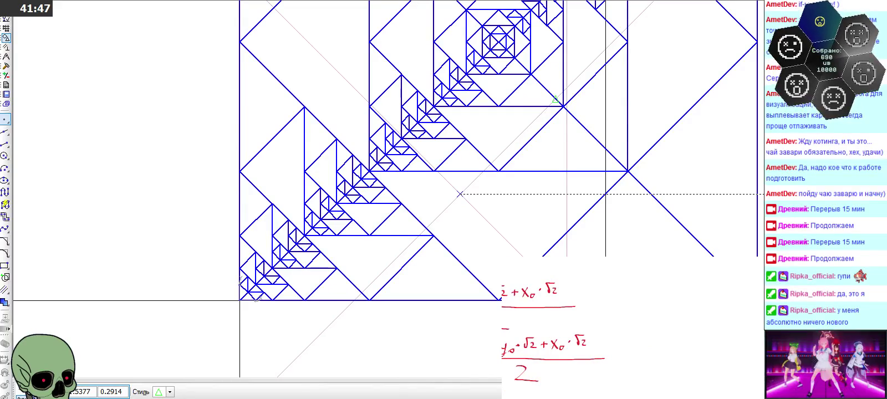
mouse_move(624, 356)
mouse_down()
mouse_move(638, 349)
mouse_move(637, 361)
mouse_up()
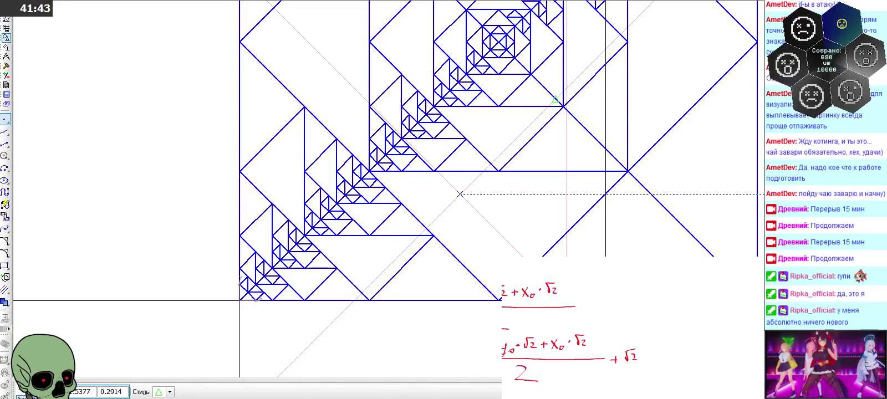
scroll(626, 327, left, 2)
scroll(627, 327, left, 2)
scroll(626, 327, left, 2)
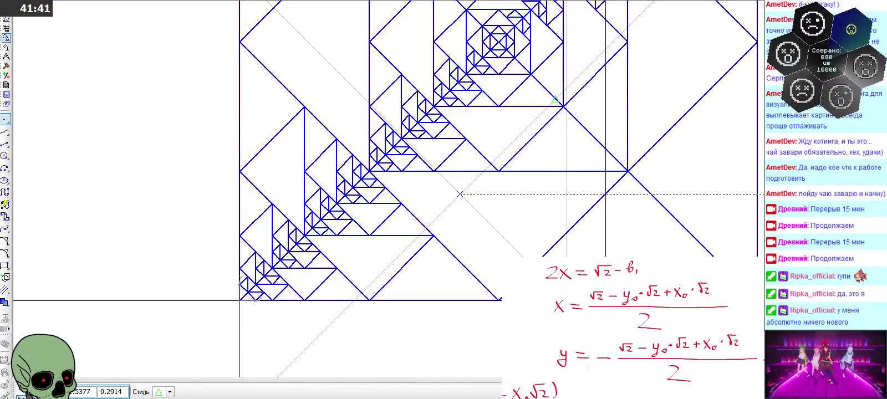
scroll(460, 188, up, 3)
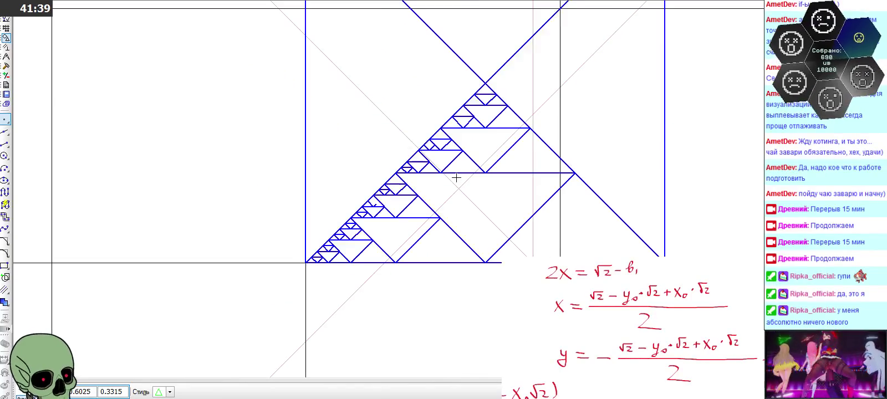
Scroll the notes into place for the simplified x' = (1 − y₀ + x₀)/2 formula.
scroll(460, 189, down, 5)
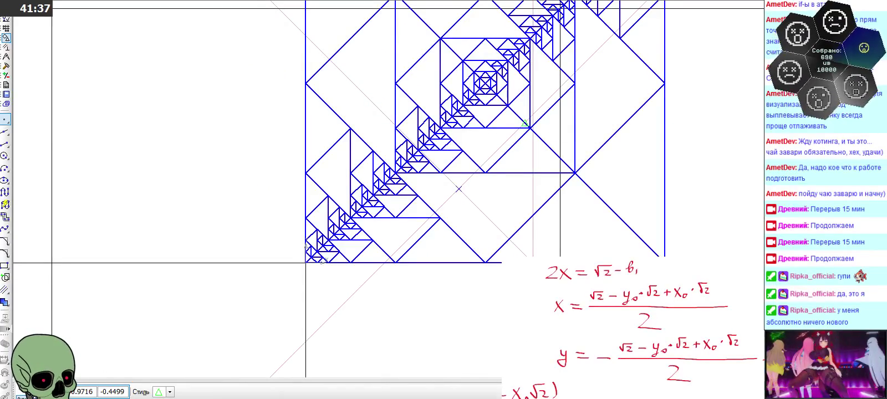
scroll(626, 322, down, 1)
scroll(627, 322, up, 1)
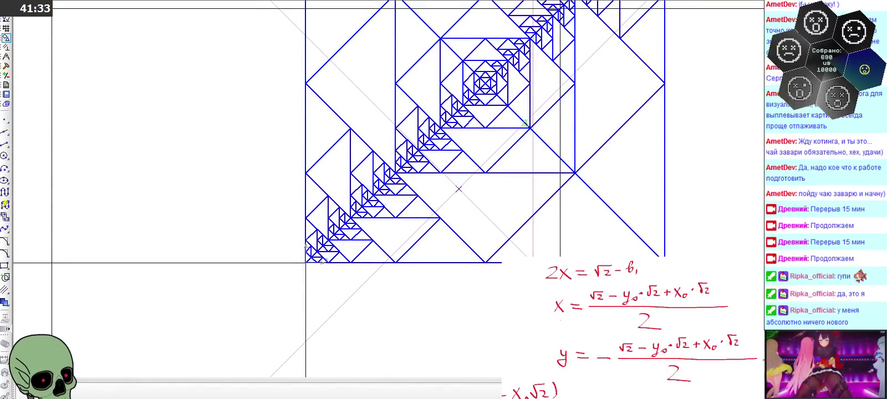
scroll(627, 327, right, 1)
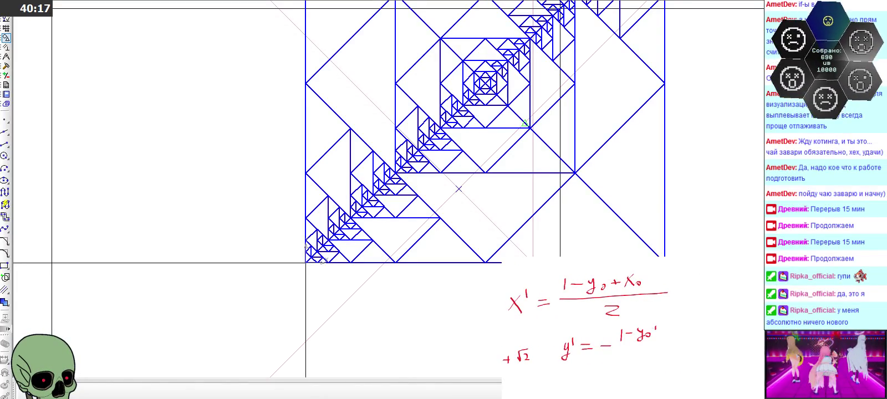
Write the y′ working as a fraction over 2, adding +1 and x₀ to the numerator.
mouse_move(619, 341)
mouse_down()
mouse_move(678, 337)
mouse_move(648, 356)
mouse_move(661, 357)
mouse_up()
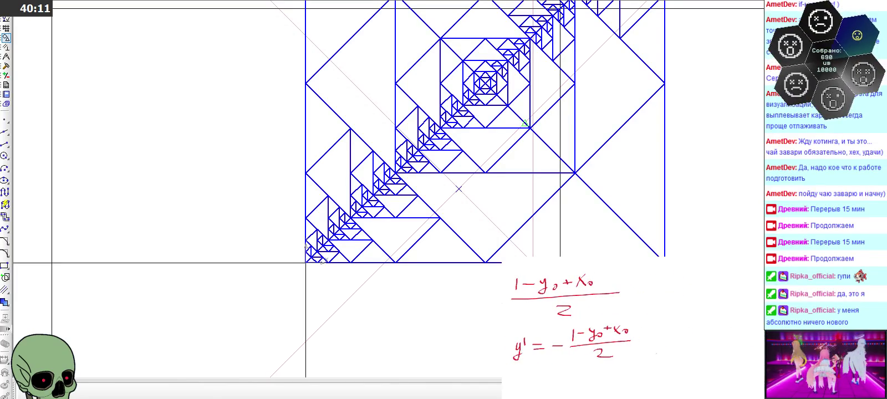
drag(639, 340, 647, 339)
drag(643, 336, 656, 349)
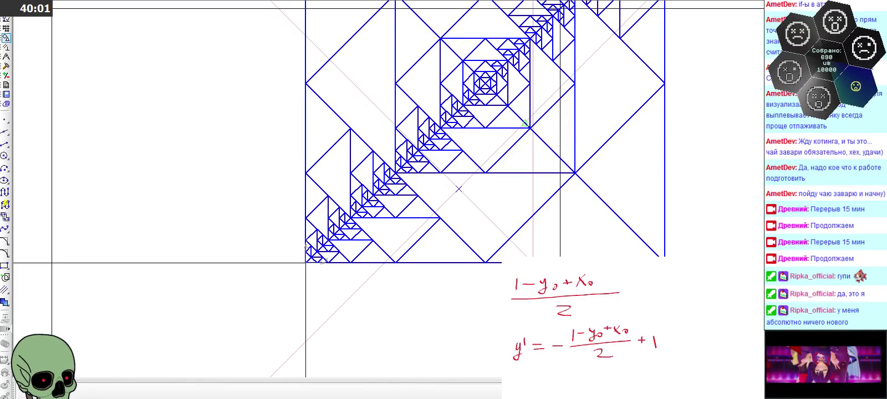
scroll(583, 309, down, 2)
click(569, 353)
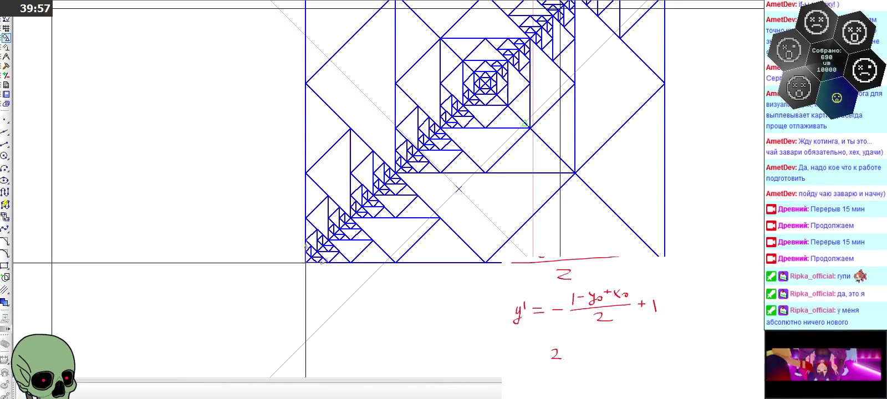
mouse_move(584, 346)
mouse_down()
mouse_move(583, 358)
mouse_move(604, 361)
mouse_move(644, 353)
mouse_up()
drag(652, 347, 650, 350)
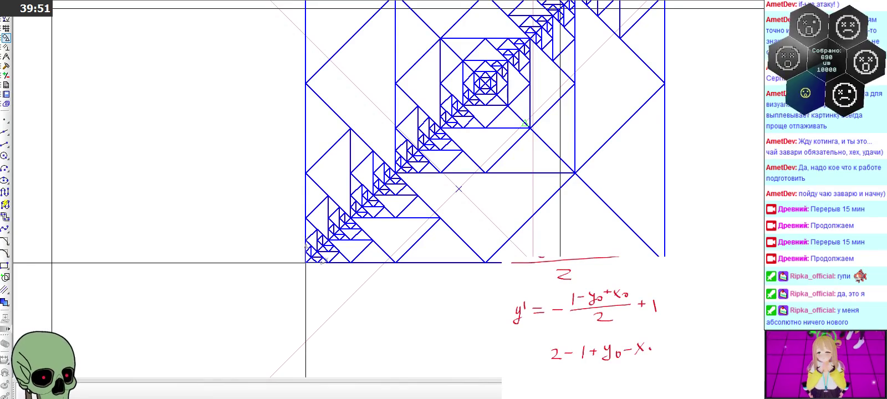
drag(552, 361, 697, 359)
drag(606, 375, 615, 383)
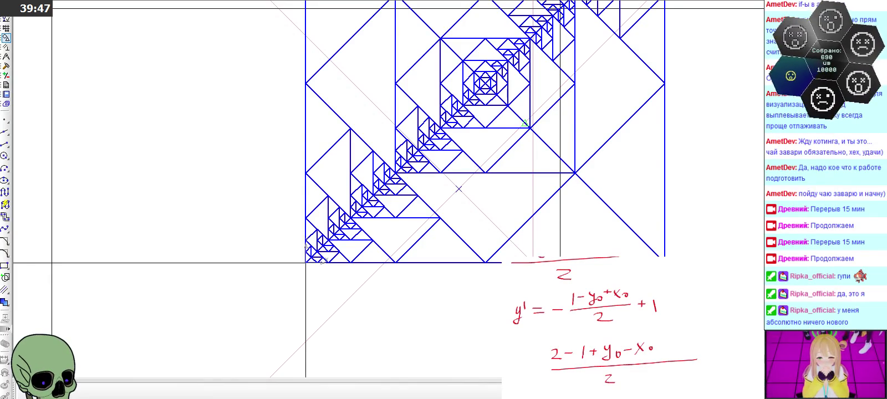
Replace the 2 − 1 in the numerator with 1, giving 1 + y₀ − x₀.
drag(546, 340, 587, 361)
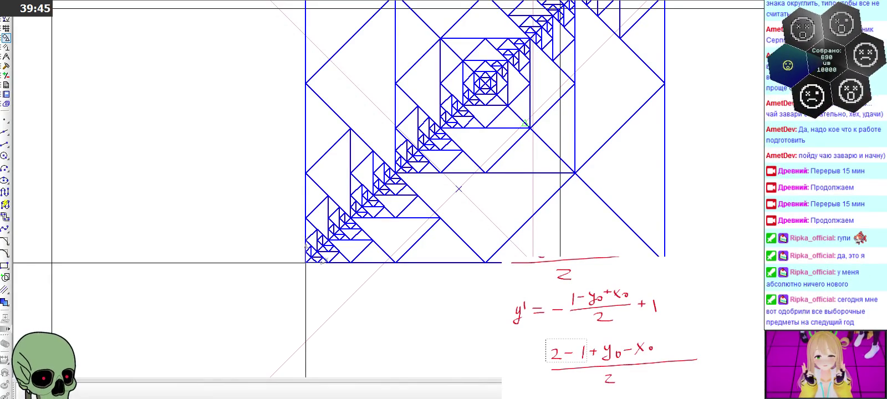
key(Delete)
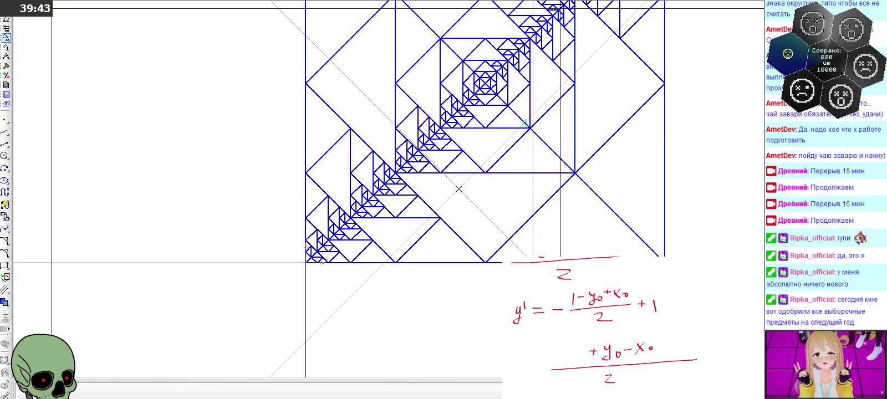
drag(573, 348, 574, 359)
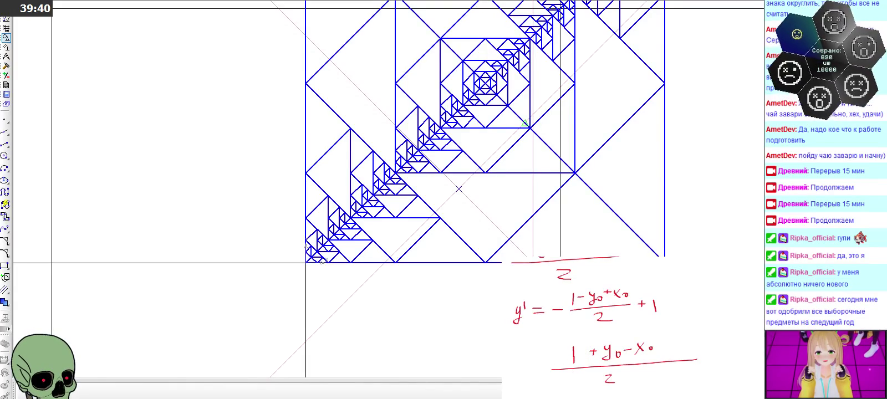
Erase the excess left and right ends of the fraction line.
scroll(605, 316, down, 1)
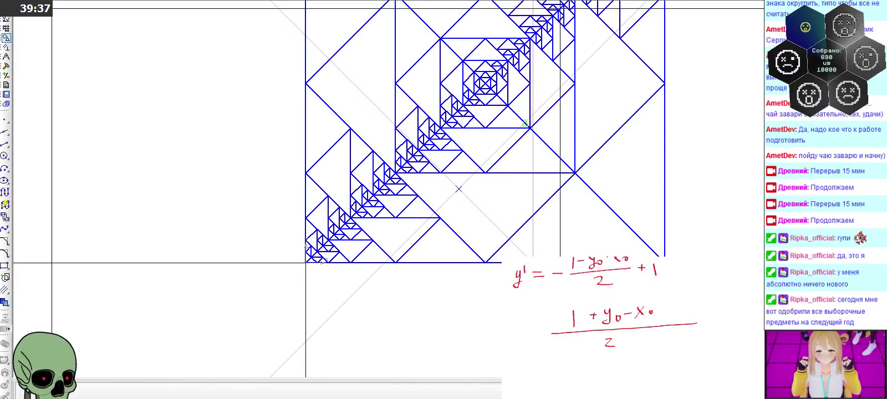
drag(670, 314, 708, 334)
key(Delete)
drag(543, 324, 565, 344)
key(Delete)
Move the (1 + y₀ − x₀)/2 expression up and left beneath y′.
drag(560, 299, 680, 360)
drag(615, 327, 612, 320)
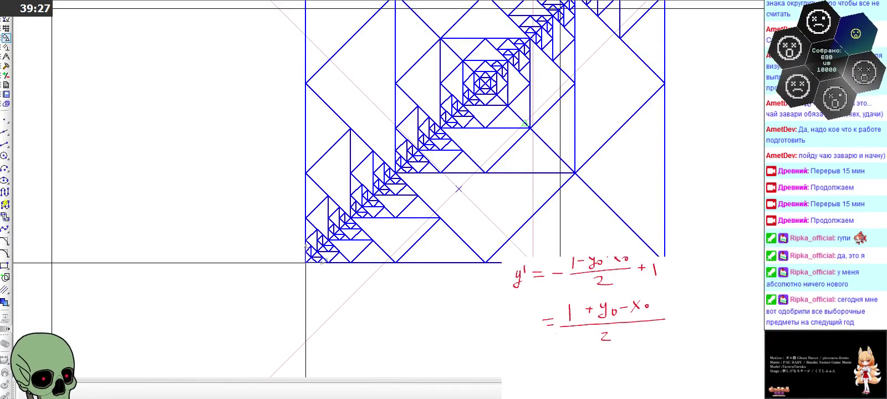
scroll(632, 322, up, 1)
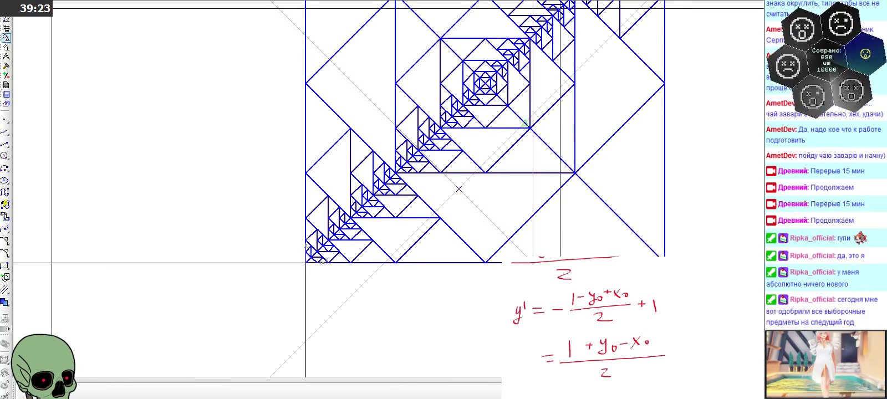
scroll(599, 327, up, 1)
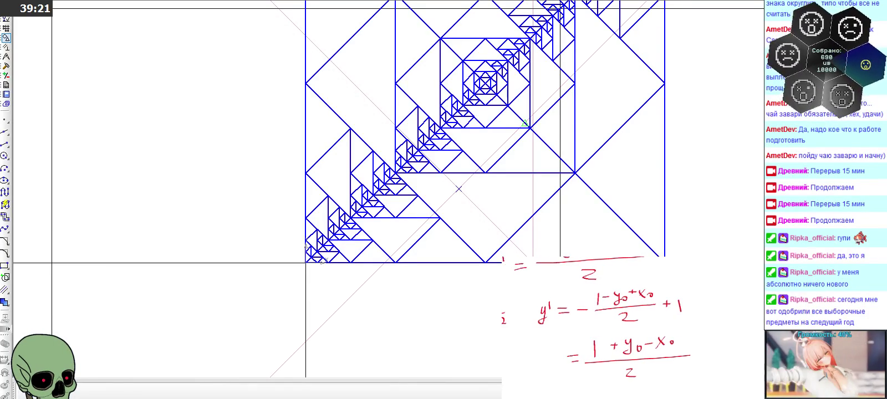
scroll(599, 327, down, 1)
scroll(599, 327, up, 1)
scroll(599, 328, down, 1)
scroll(599, 328, up, 1)
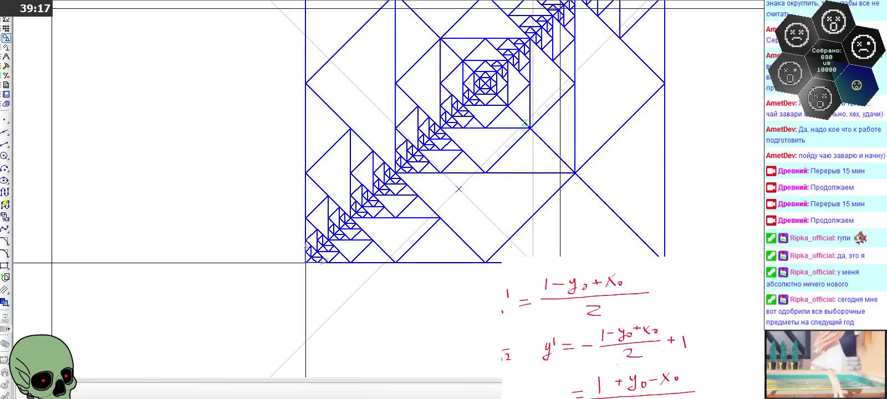
ctrl+scroll(599, 327, down, 1)
ctrl+scroll(599, 327, down, 1)
ctrl+scroll(599, 327, down, 1)
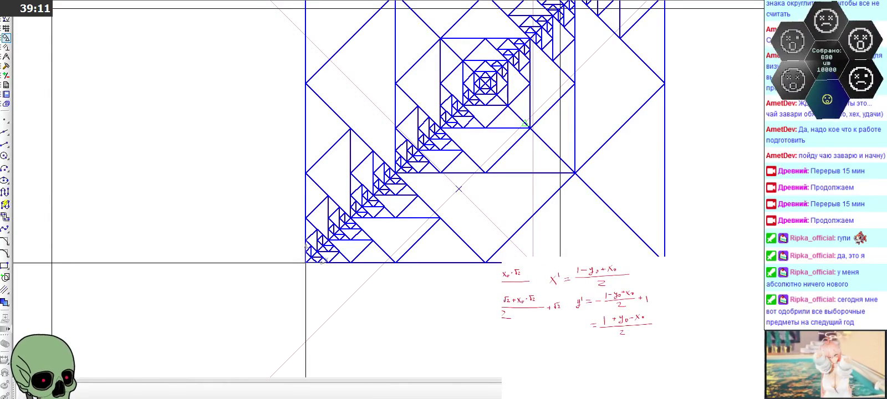
scroll(486, 51, down, 2)
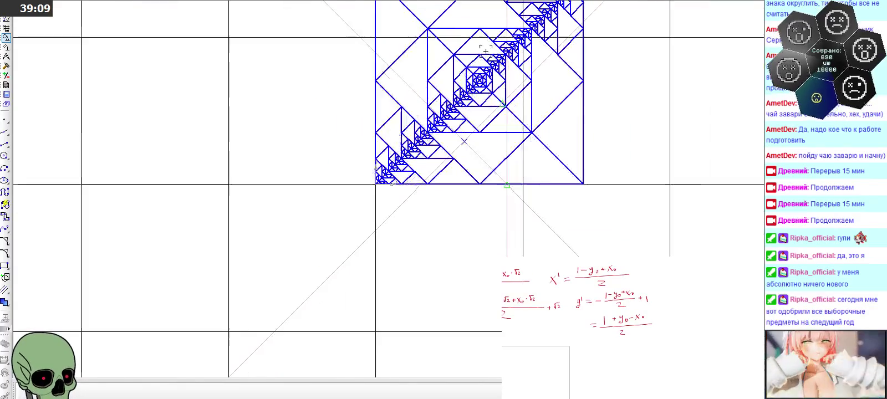
Draw a diagonal line segment right of the fractal between two grid points.
scroll(486, 51, down, 1)
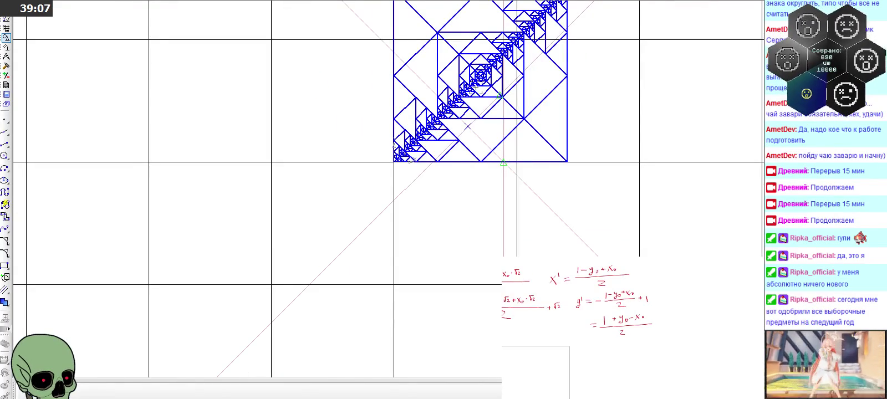
scroll(390, 113, down, 1)
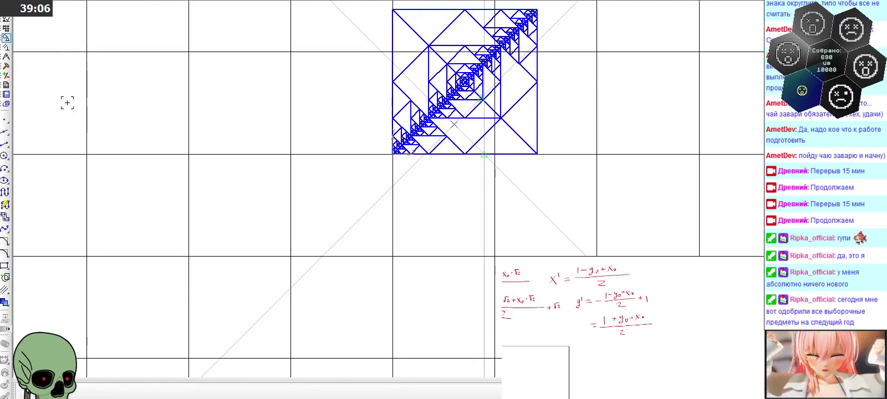
click(5, 143)
scroll(682, 111, up, 1)
click(703, 165)
click(581, 43)
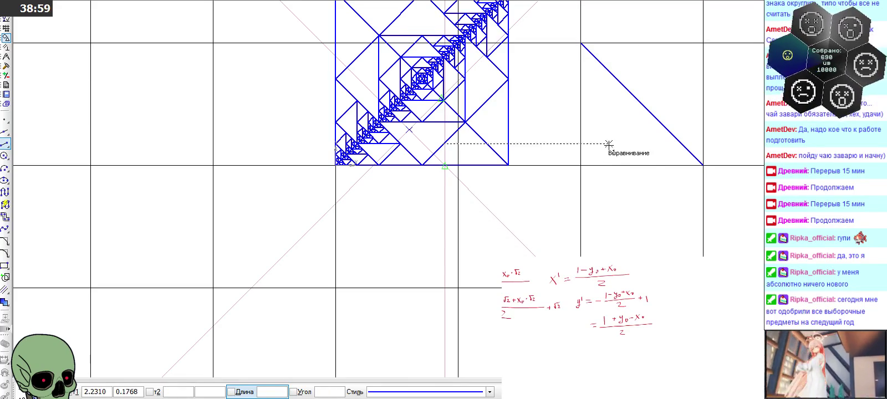
Place a point beside the new diagonal segment.
click(5, 119)
click(31, 126)
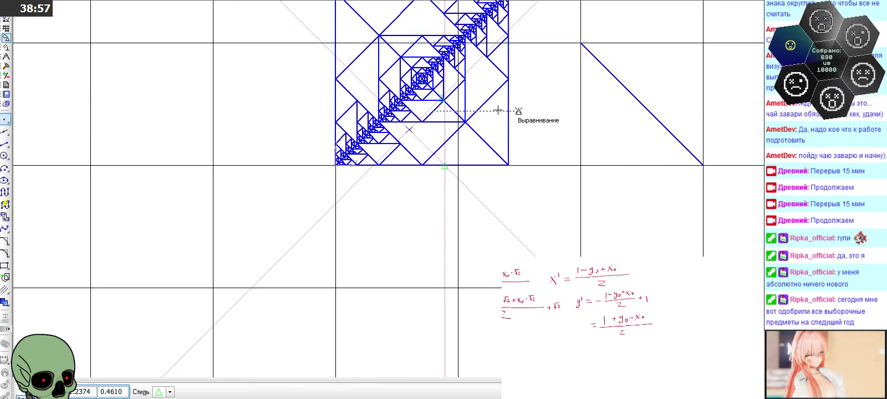
scroll(666, 115, up, 2)
click(618, 155)
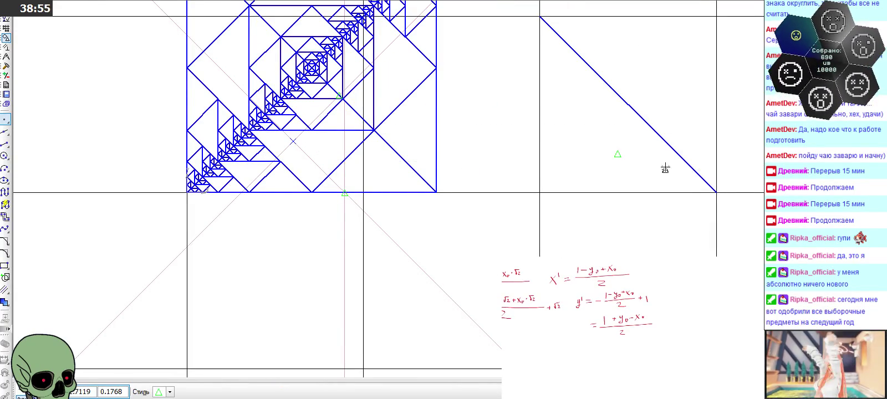
Draw an auxiliary construction line at 45° through the new point.
click(5, 131)
click(618, 154)
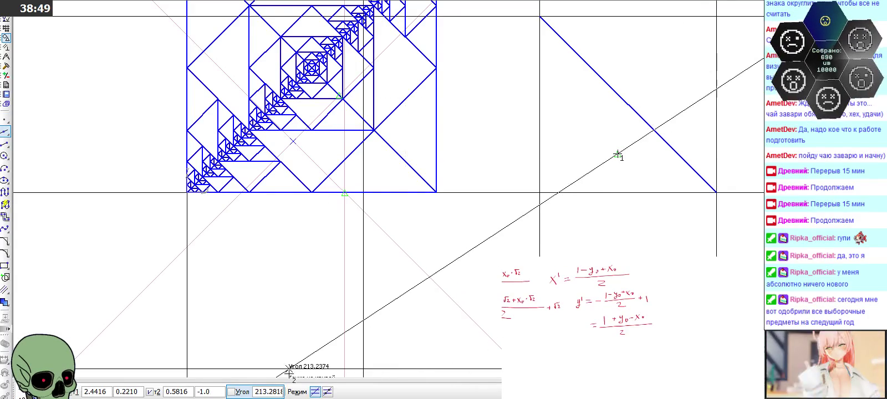
click(279, 391)
text(45212)
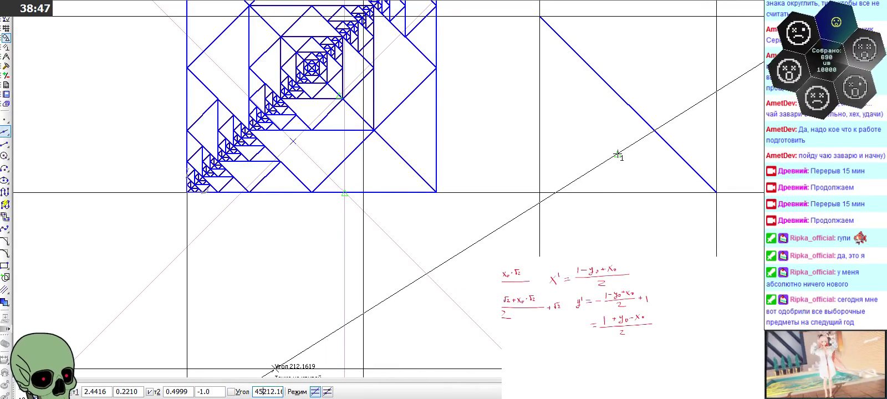
key(ctrl+a)
text(45)
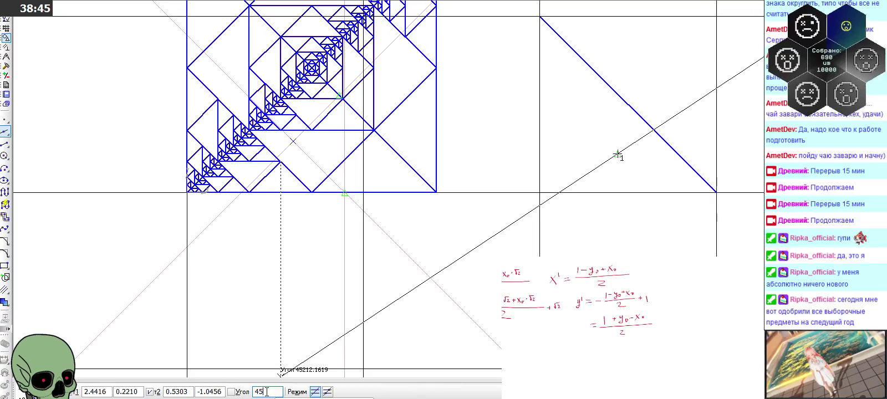
key(Return)
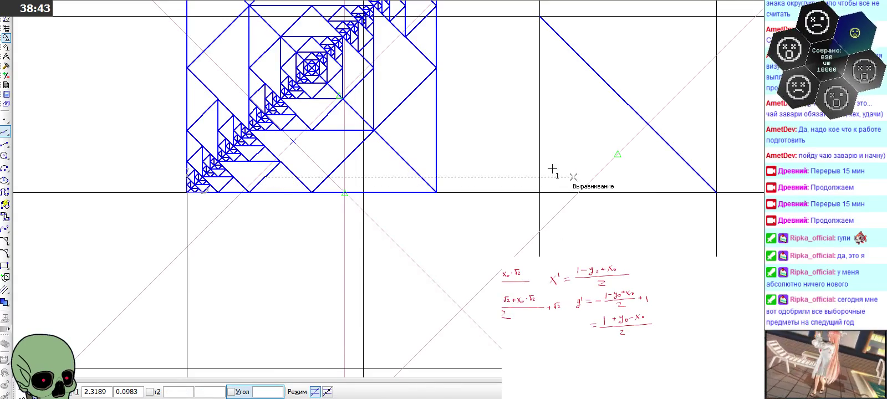
Place a point where the construction line crosses the diagonal.
click(5, 119)
click(648, 125)
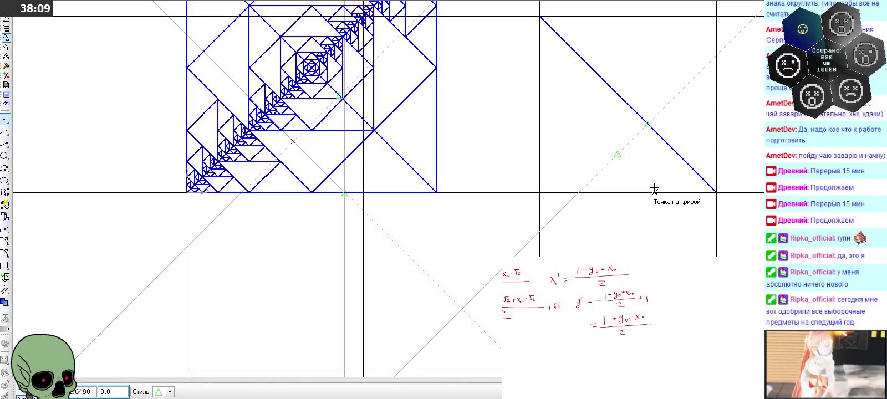
scroll(655, 191, down, 1)
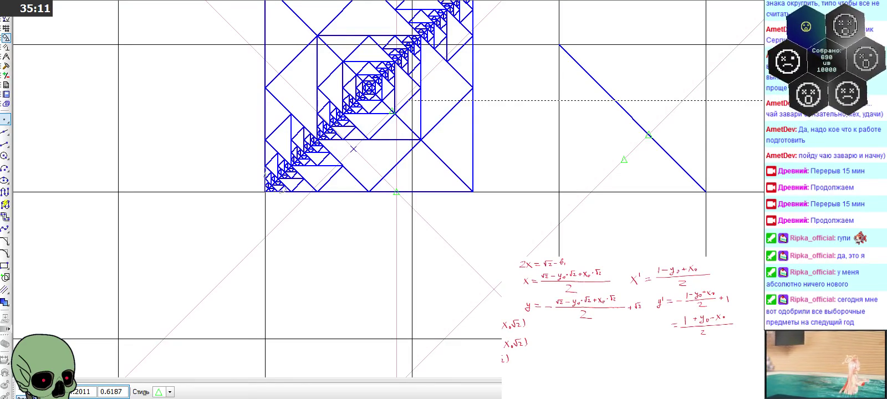
Shift the handwritten x, y and y′ notes about 45 px to the right.
scroll(610, 327, up, 1)
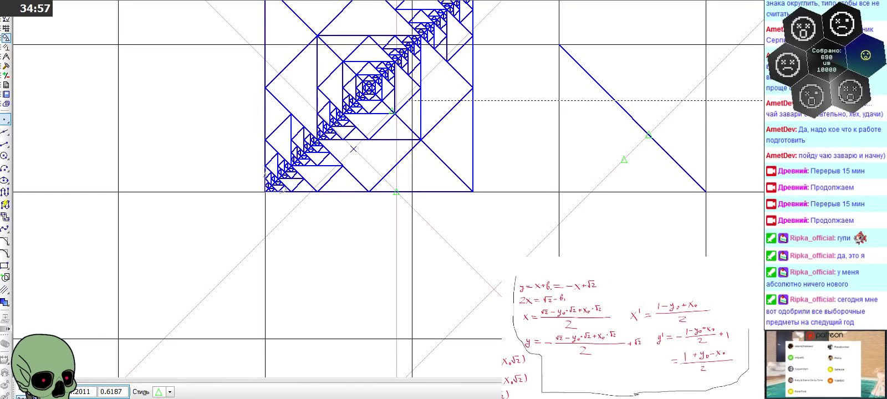
drag(746, 278, 532, 272)
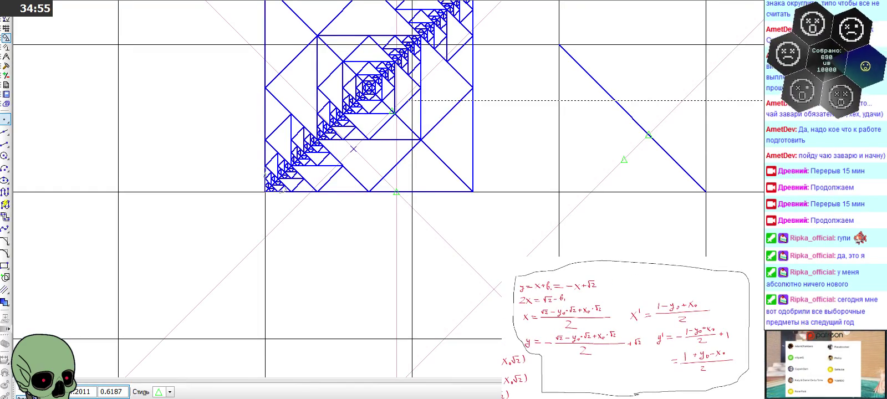
key(Escape)
mouse_move(610, 322)
mouse_down()
mouse_move(635, 323)
mouse_move(631, 333)
mouse_move(612, 326)
mouse_move(654, 331)
mouse_move(716, 316)
mouse_move(638, 304)
mouse_move(696, 287)
mouse_move(631, 311)
mouse_move(668, 328)
mouse_move(659, 350)
mouse_move(603, 353)
mouse_move(632, 318)
mouse_up()
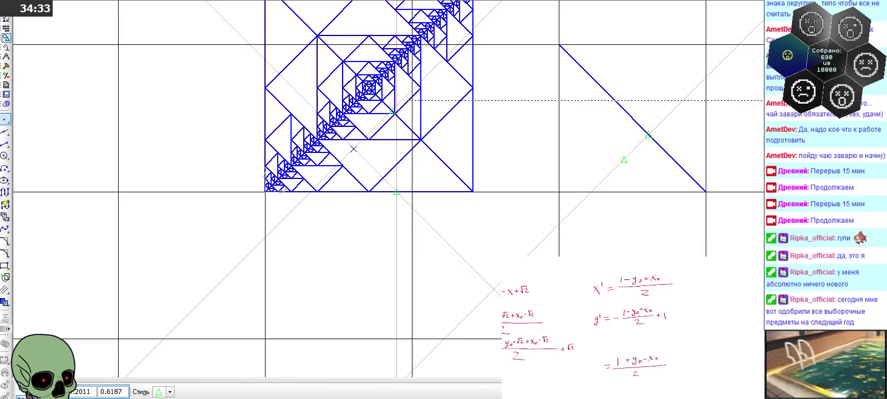
Move (1 + y₀ − x₀)/2 beside y′, erase the stray =, and lift y′ into place.
drag(607, 343, 604, 387)
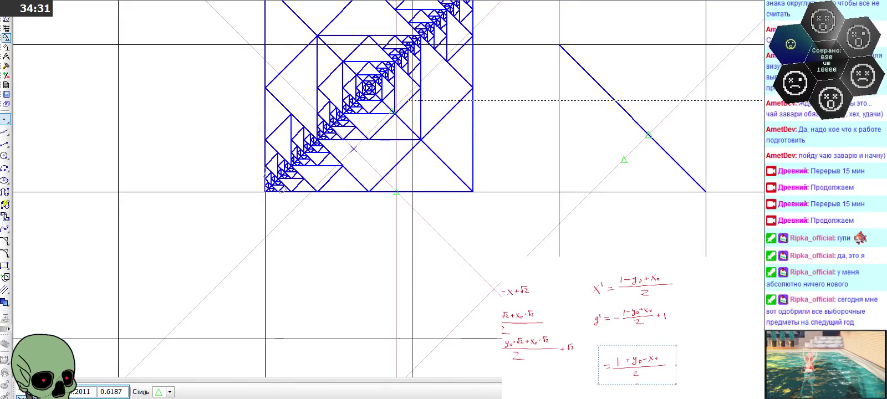
drag(637, 365, 646, 328)
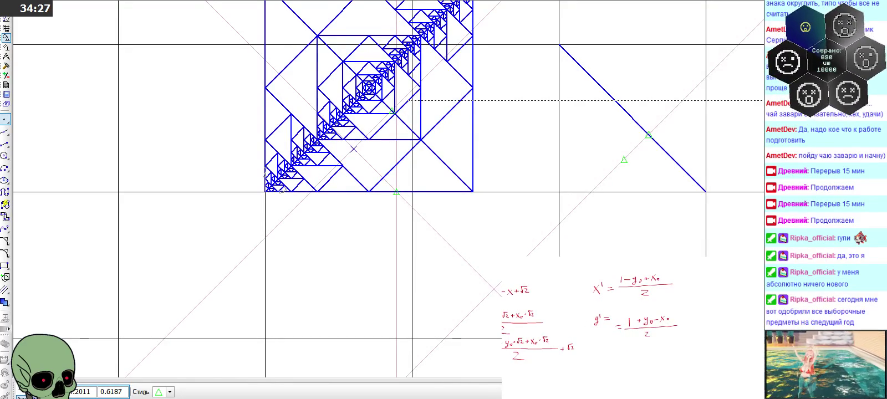
mouse_move(603, 312)
mouse_down()
mouse_move(613, 322)
mouse_move(600, 325)
mouse_move(682, 345)
mouse_up()
key(Delete)
mouse_move(638, 327)
mouse_down()
mouse_move(626, 320)
mouse_move(637, 314)
mouse_up()
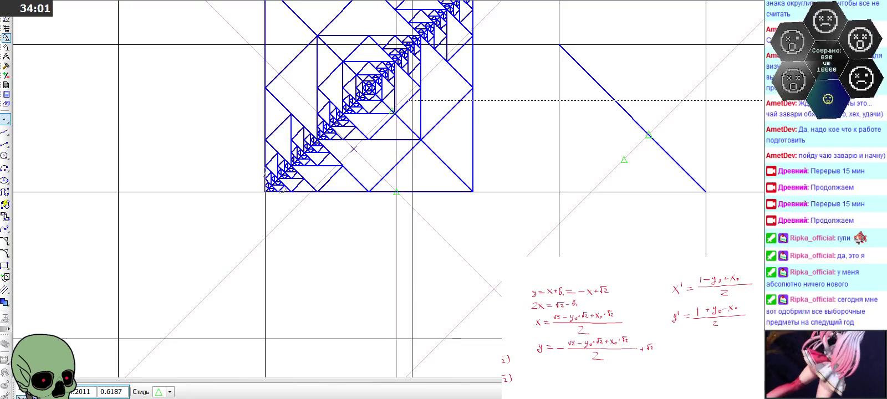
Frame the handwritten formulas, turn the minus before y₀ into a plus, and delete a stray plus.
drag(537, 319, 670, 392)
drag(670, 355, 665, 355)
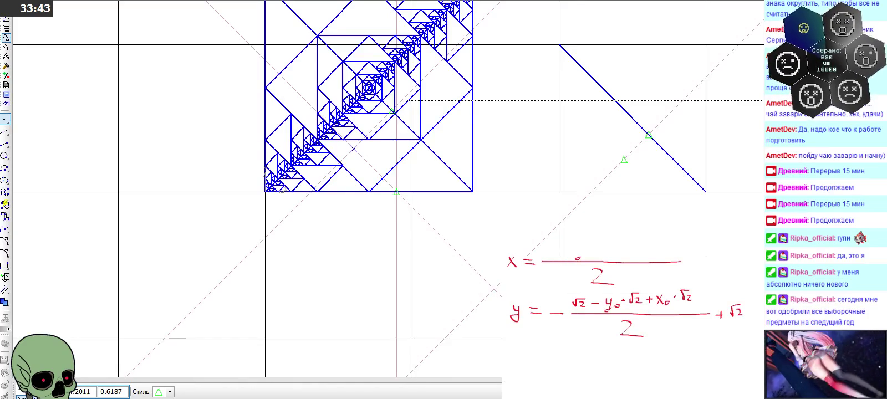
drag(595, 298, 595, 307)
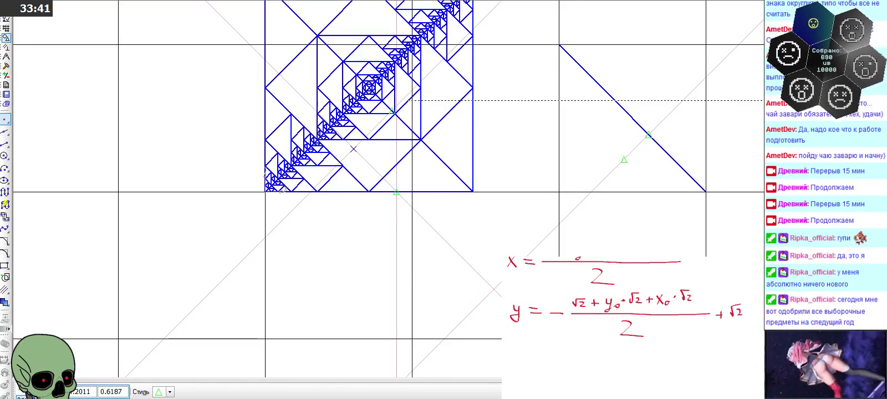
click(650, 298)
key(Delete)
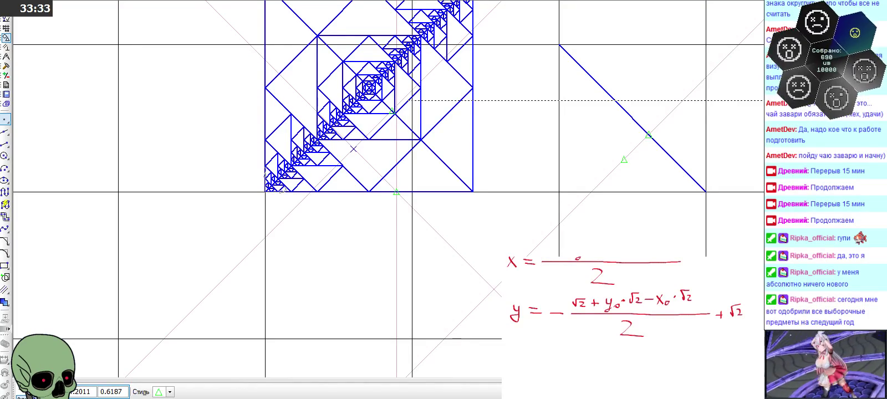
Erase the leading minus and the +√2 term from the y formula, shifting its fraction left.
click(557, 315)
key(Delete)
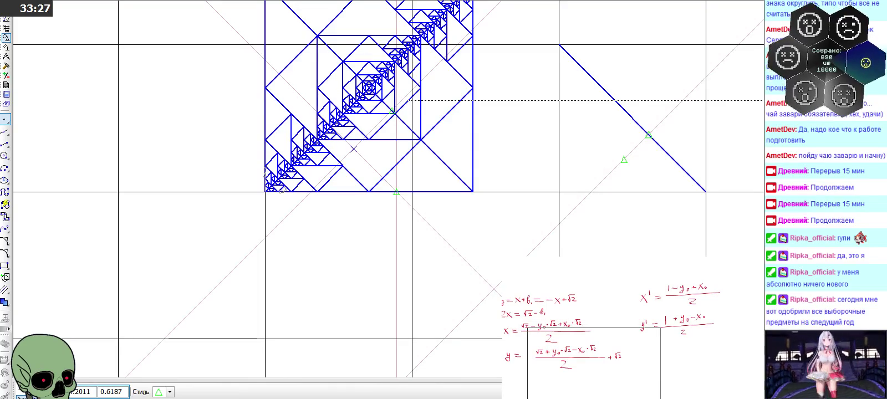
click(617, 356)
key(Delete)
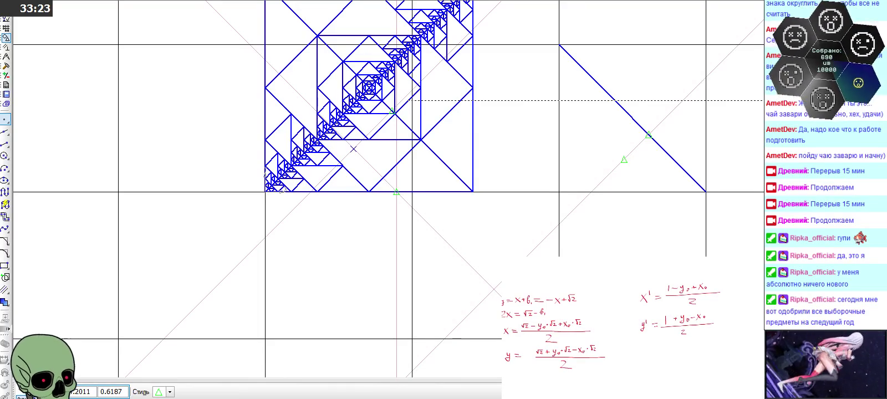
drag(571, 357, 560, 358)
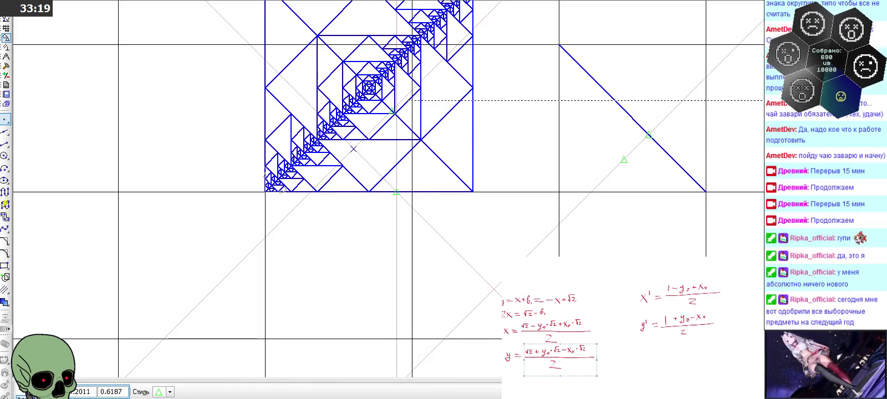
Bring the Notepad++ file main — копия.cpp to the front.
scroll(616, 327, left, 2)
scroll(616, 327, left, 2)
scroll(616, 327, left, 1)
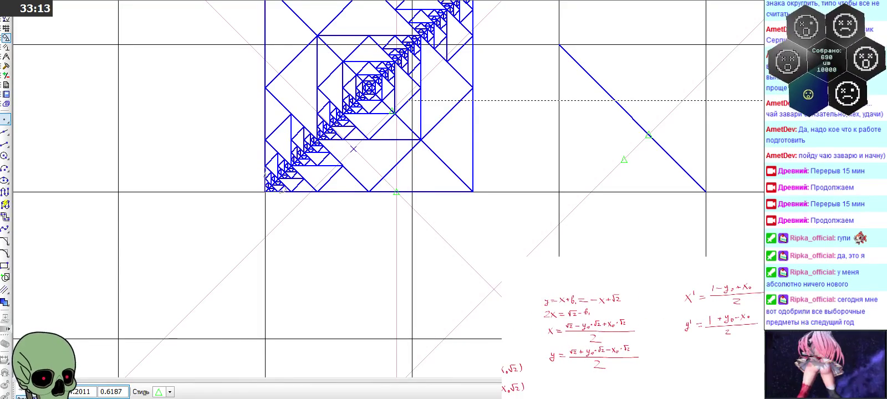
scroll(615, 311, down, 1)
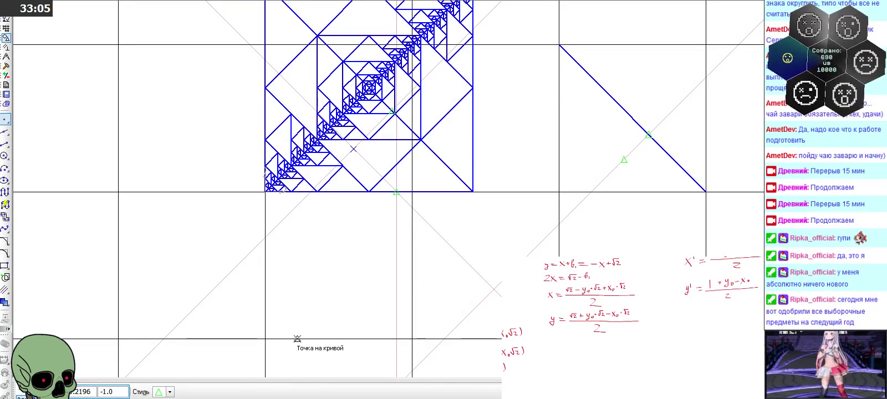
key(super)
key(super)
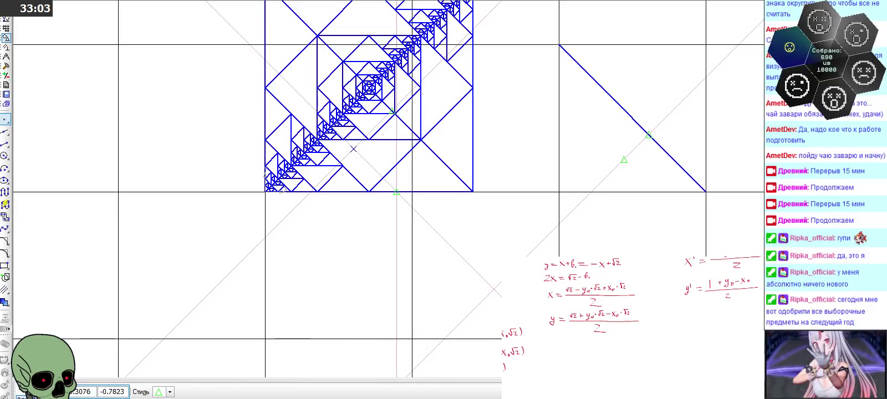
key(alt+Tab)
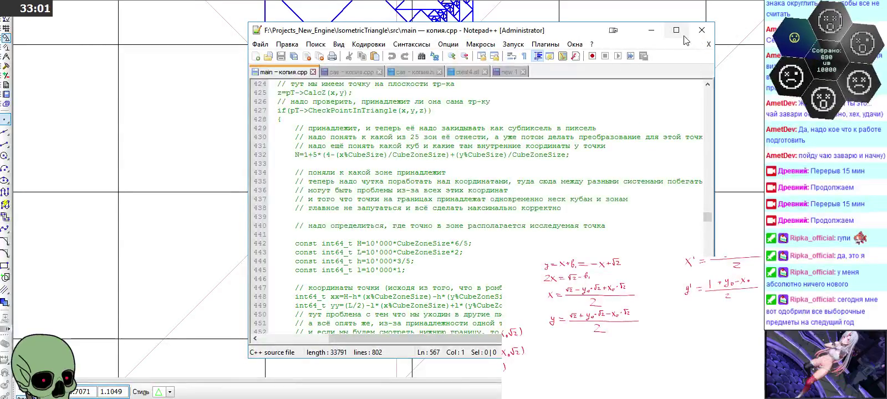
Show the scratch document full-screen and delete its old for-loop block.
key(F11)
key(ctrl+Tab)
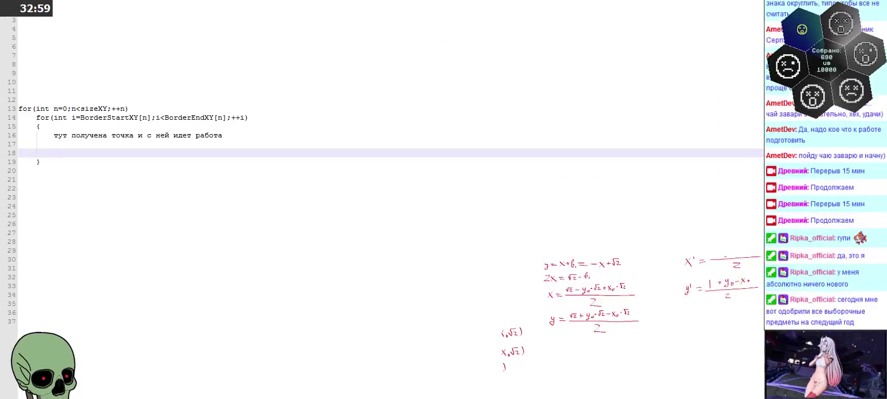
mouse_move(145, 192)
mouse_down()
mouse_move(1, 63)
mouse_move(1, 103)
mouse_up()
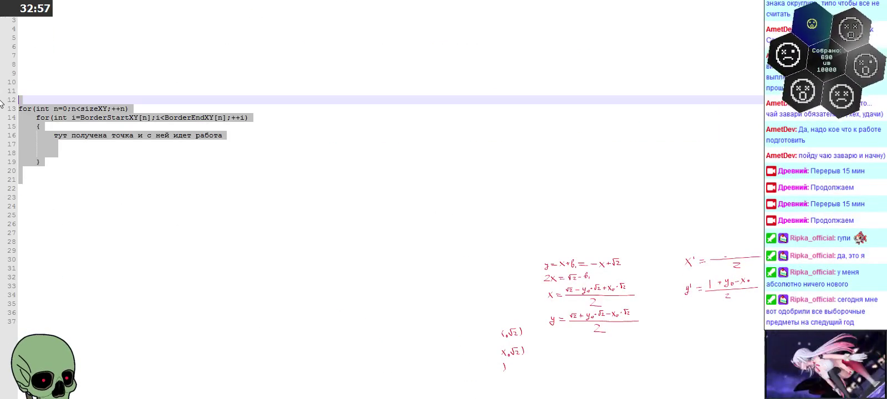
key(Delete)
Add empty lines and start typing sqrt2 on line 12.
key(Down)
key(Down)
key(Down)
key(Down)
key(Down)
key(Down)
key(Down)
key(Return)
key(Return)
key(Return)
key(Return)
key(Return)
key(Return)
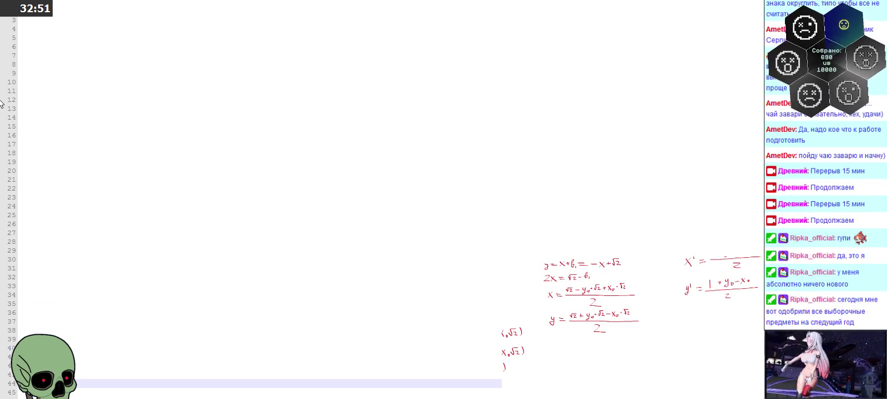
click(44, 104)
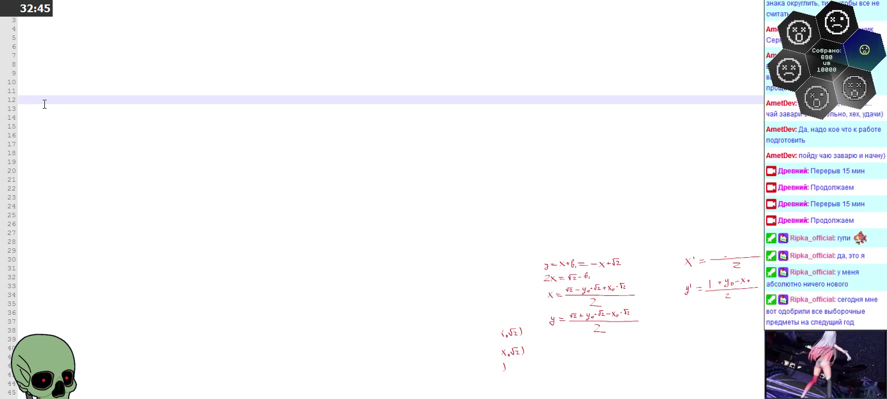
text(ый)
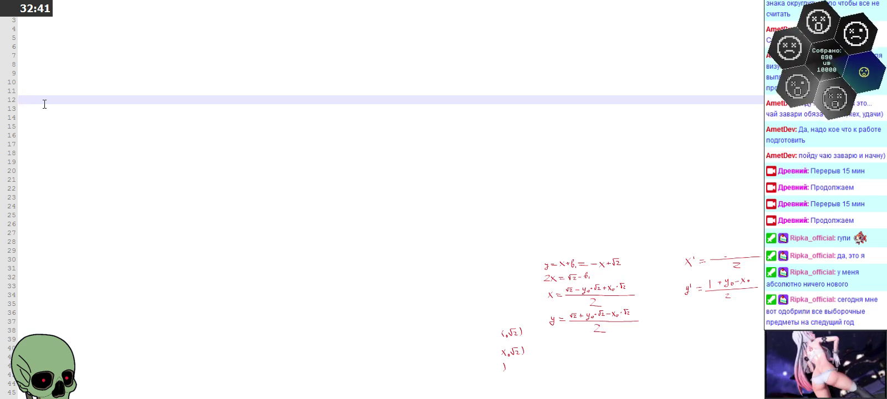
text(sqrt2)
Complete line 12 as (sq2+y0*sq2-x0*sq2)^2.
key(BackSpace)
key(BackSpace)
key(BackSpace)
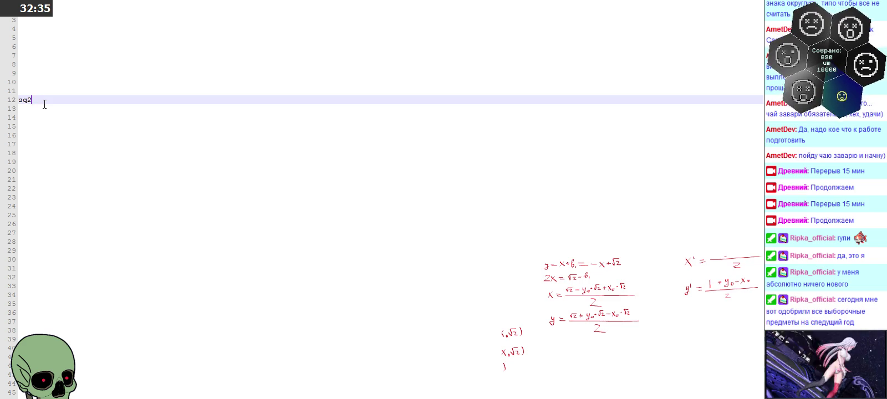
text(+y0*sq2)
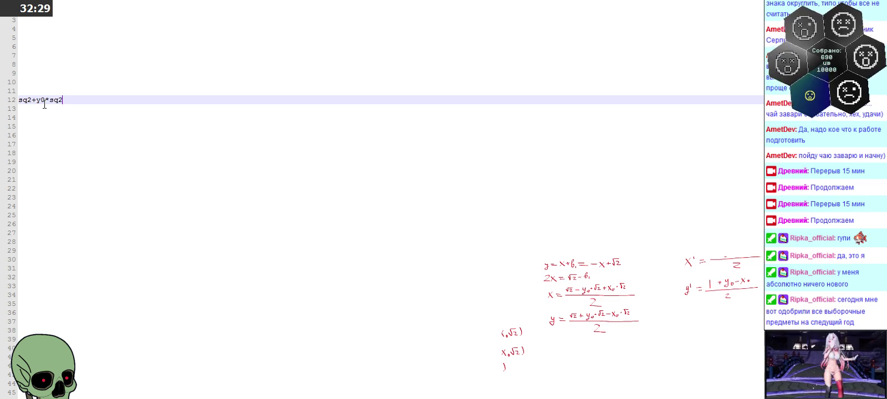
text(-x0)
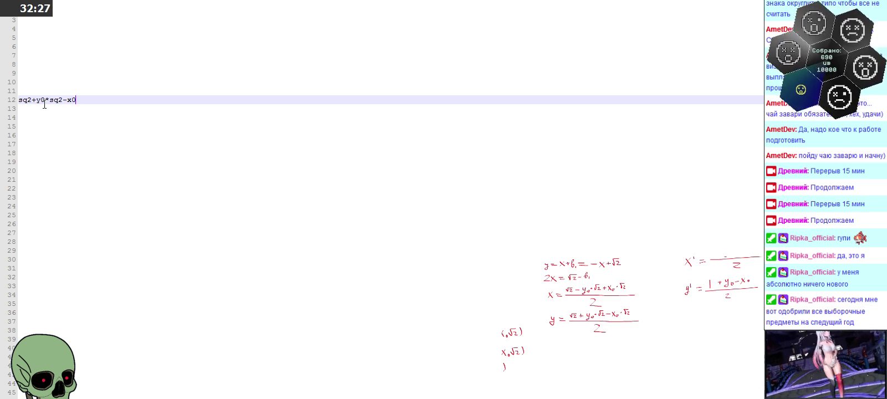
text(*sq2)
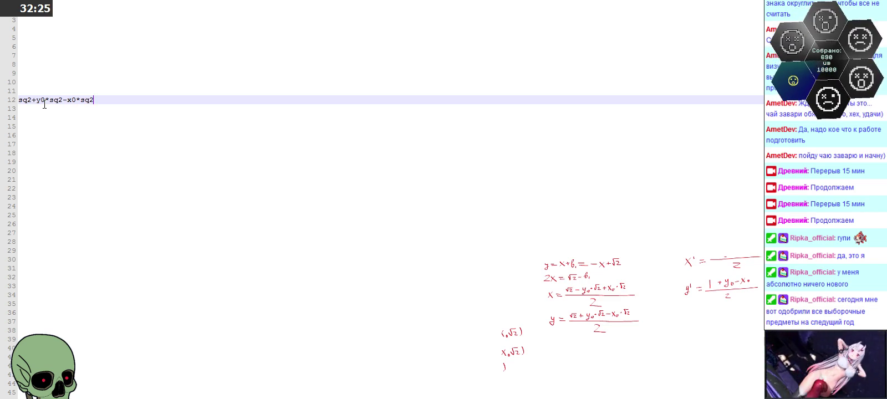
text())
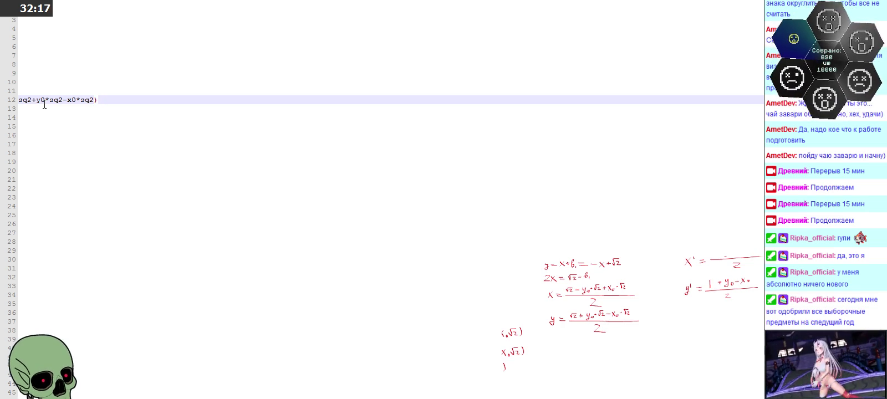
key(Home)
text(()
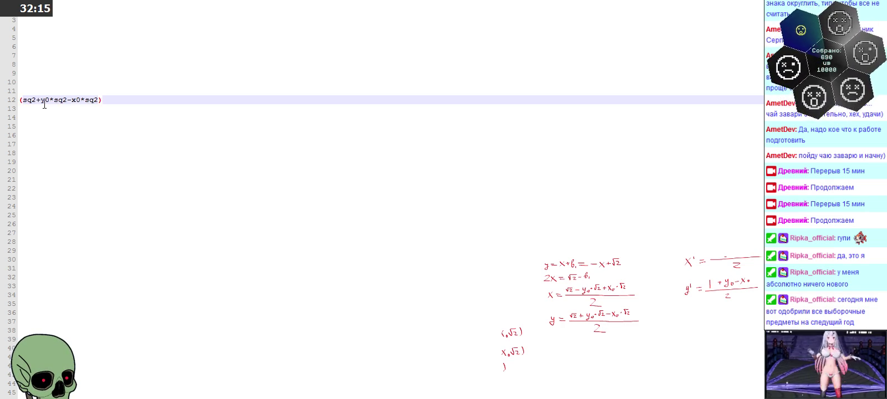
key(End)
key(Left)
text(/)
key(BackSpace)
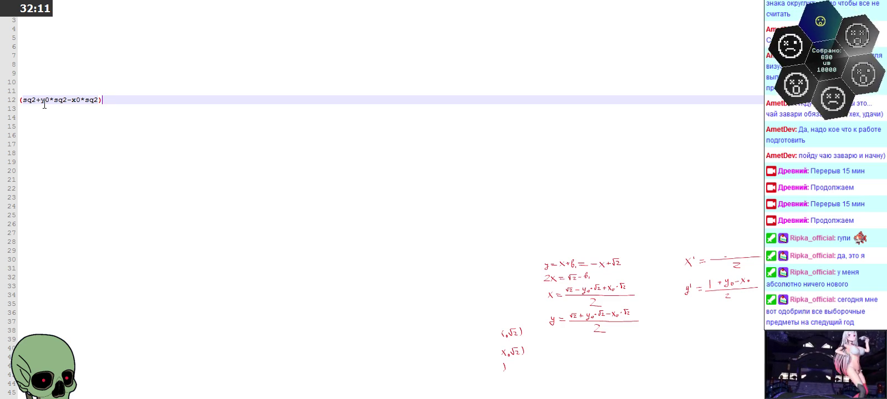
text(^2)
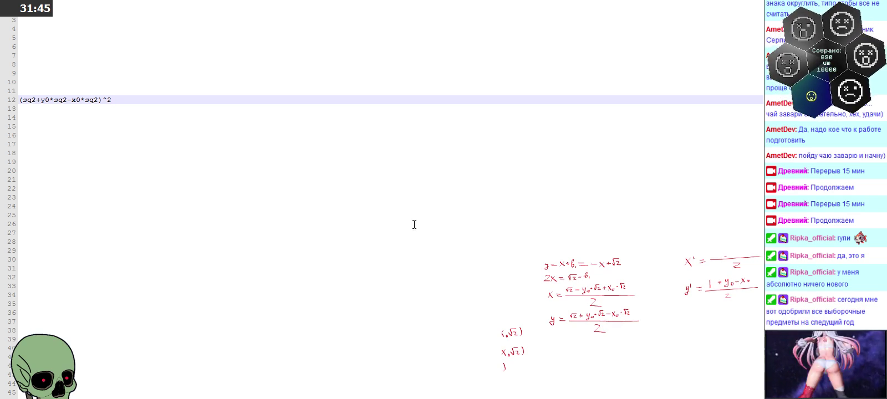
click(71, 123)
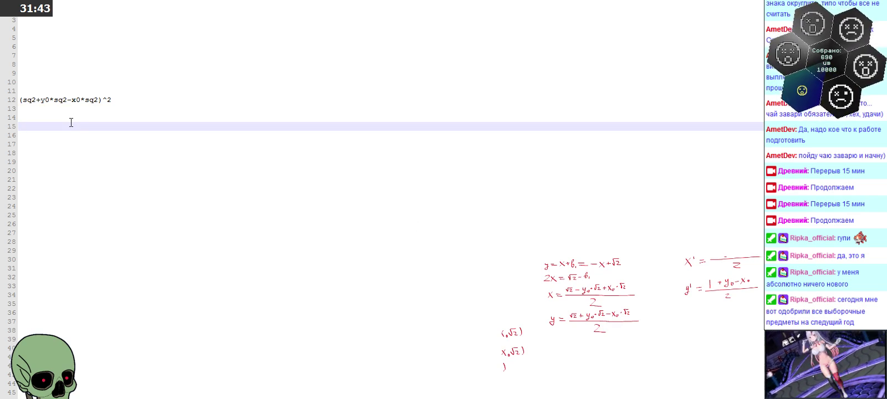
Write (sq2+y0*sq2-x0*sq2)*(sq2+y0*sq2-x0*sq2) on line 15 and begin line 17 with sq.
click(68, 119)
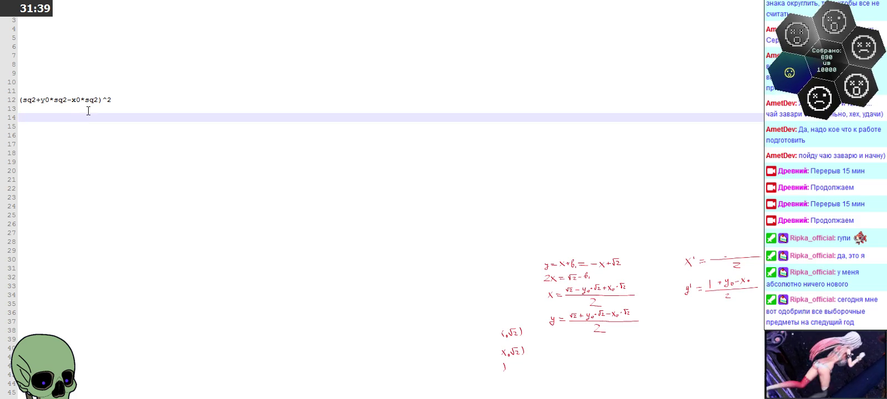
click(101, 100)
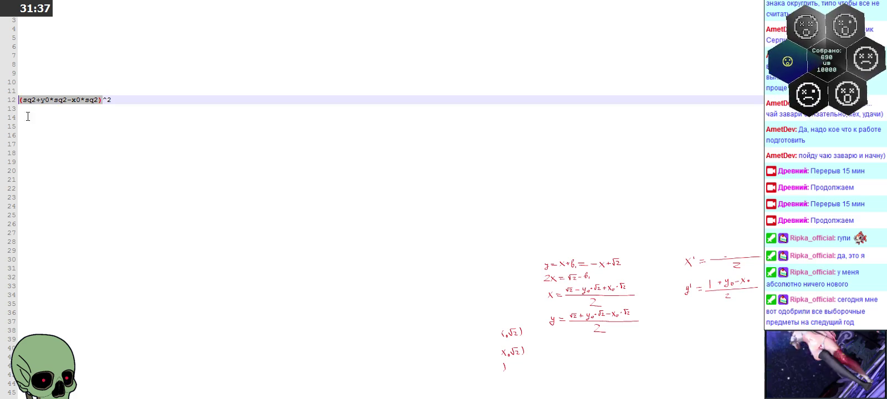
click(32, 126)
text((sq2+y0*sq2-x0*sq2))
text(*)
text((sq2+y0*sq2-x0*sq2))
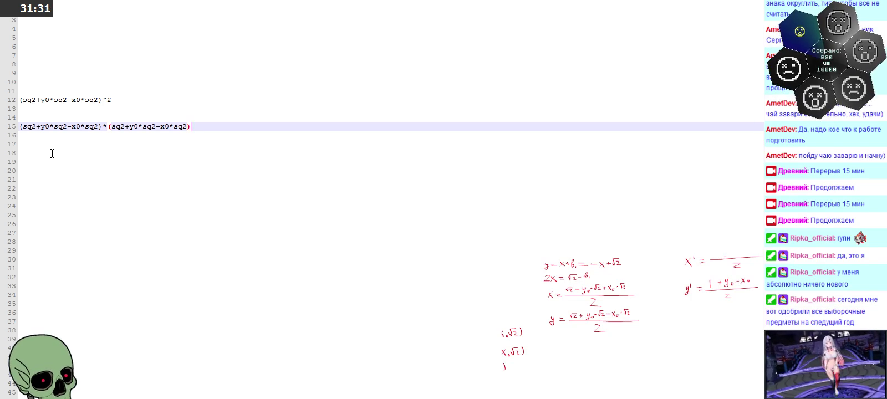
key(Return)
key(Return)
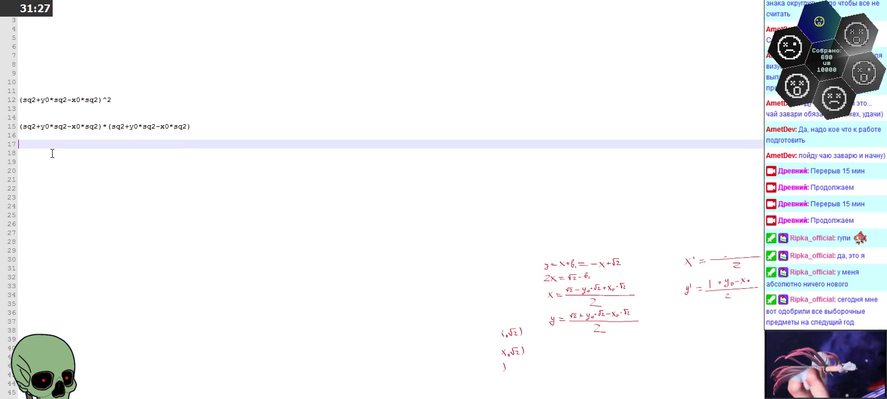
text(sq)
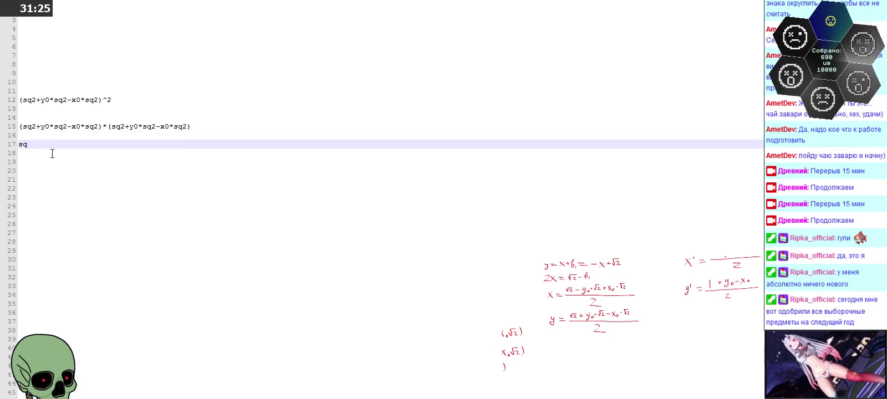